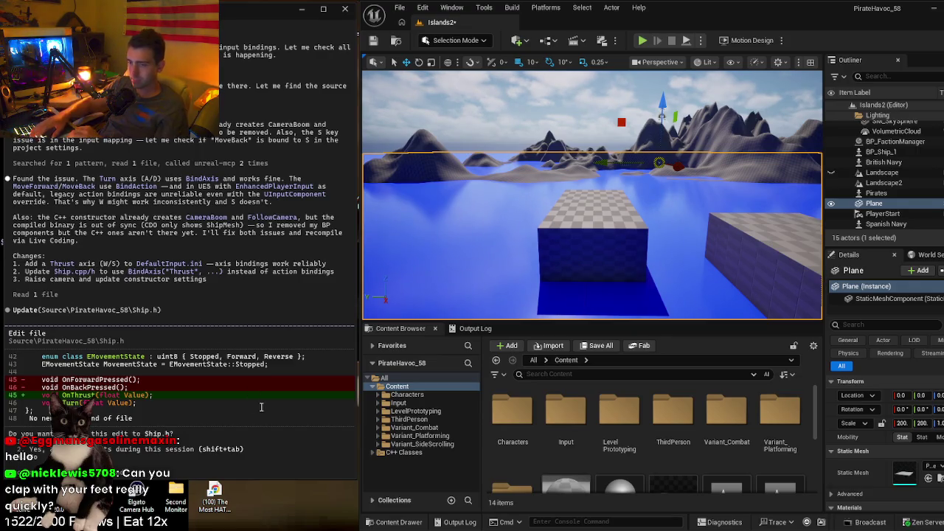
- Approve Claude Code's Ship.h edit that switches movement to Thrust and Turn axis mappings
key("Return")
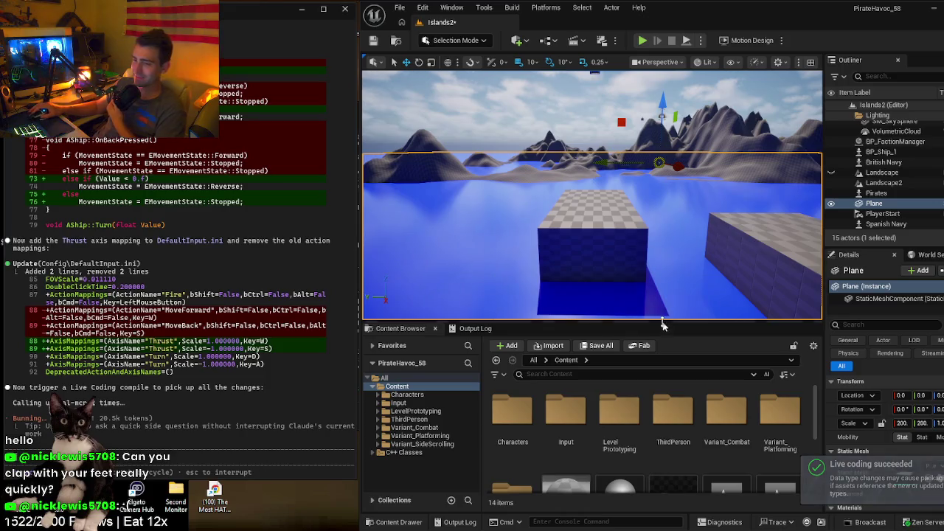
- Pull the viewport back to frame more of the Islands2 level
left_click_drag(665, 253, 708, 264)
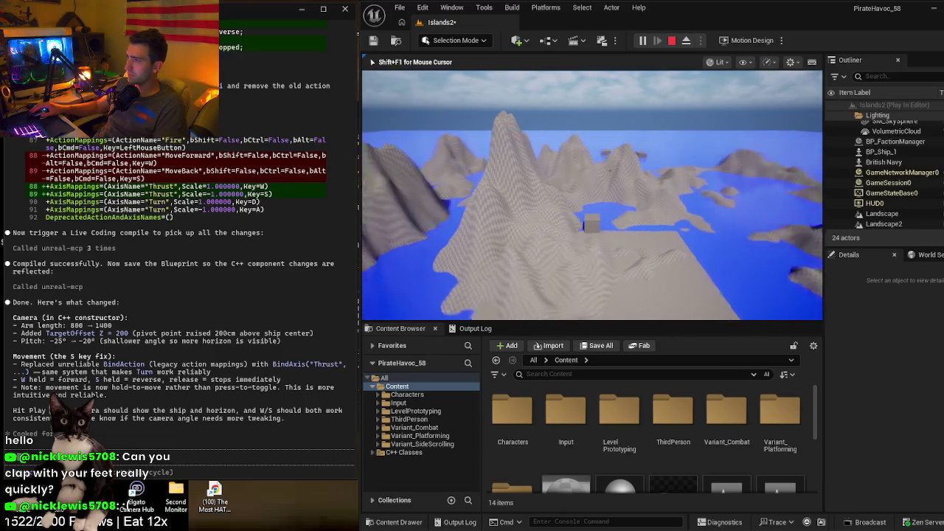
- Steer the ship in circles around the islands with D to test turning
key("d")
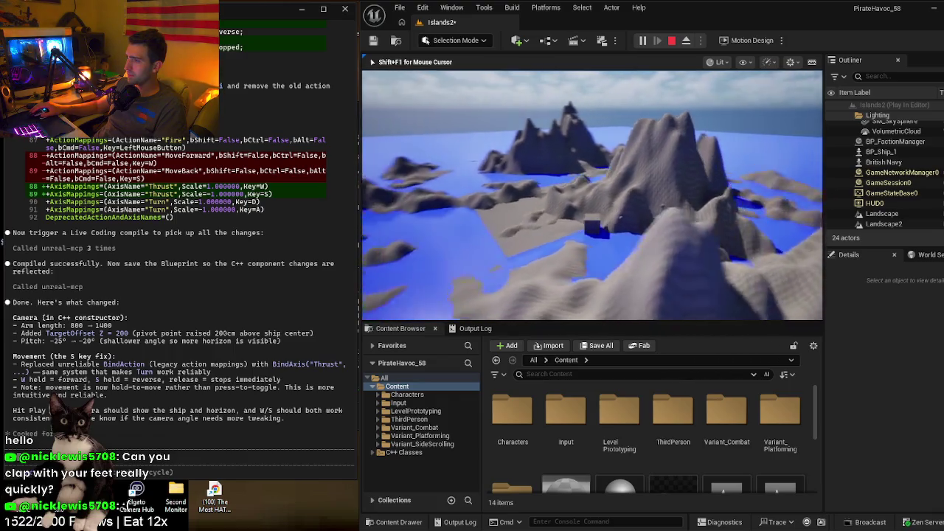
key("d")
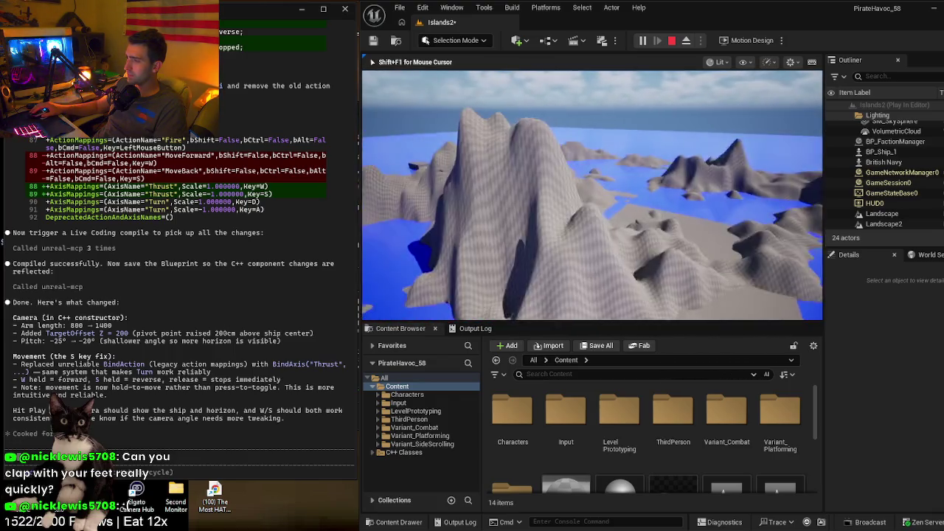
key("d")
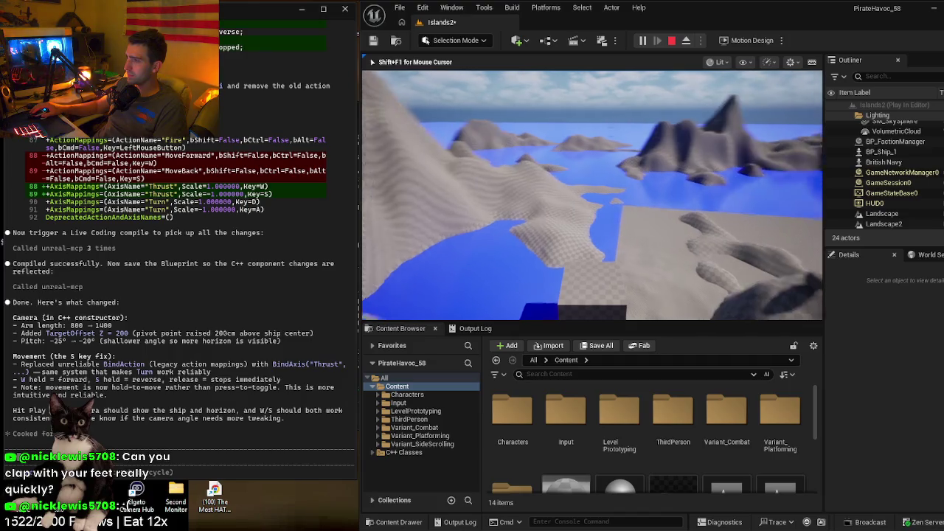
key("d")
key("d")
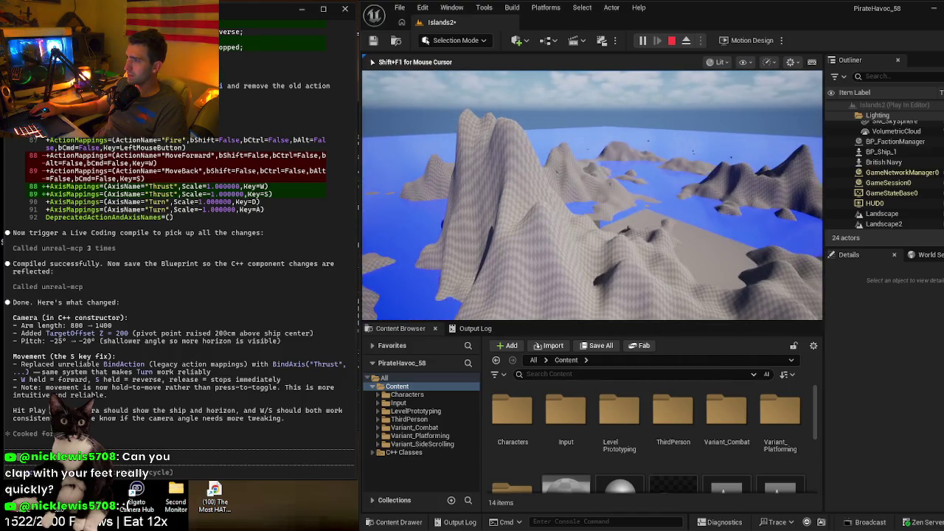
key("d")
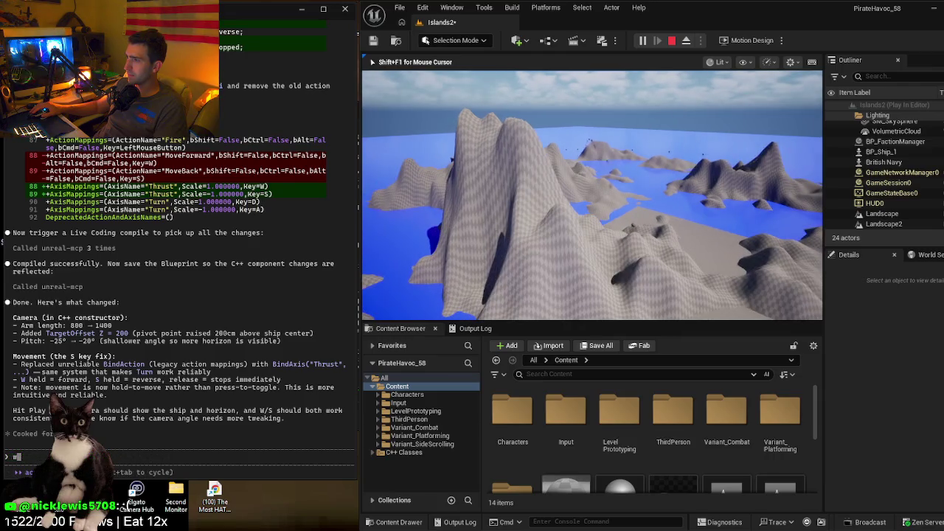
key("d")
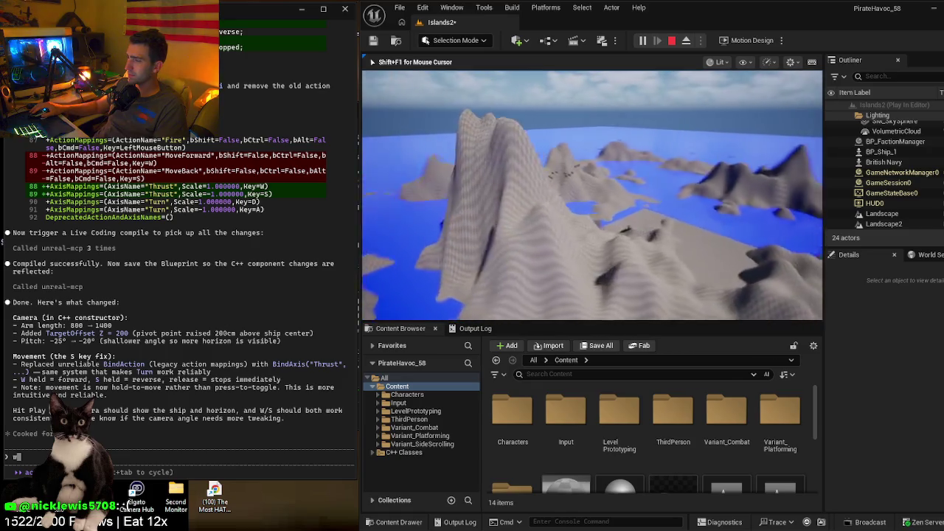
key("d")
key("d")
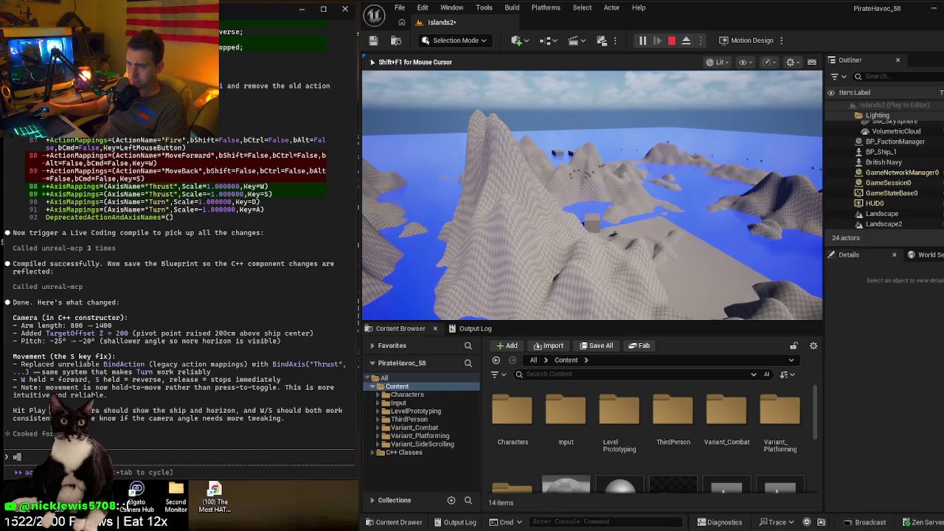
key("d")
key("d")
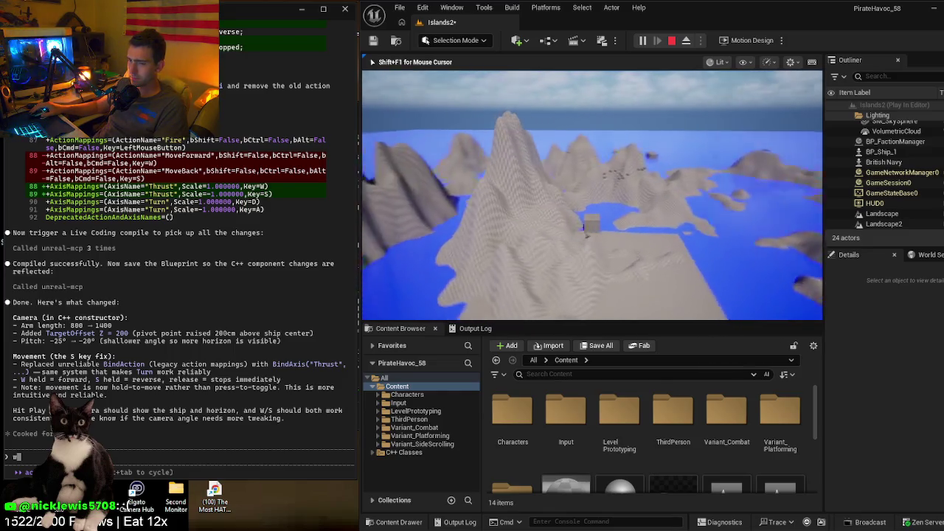
key("d")
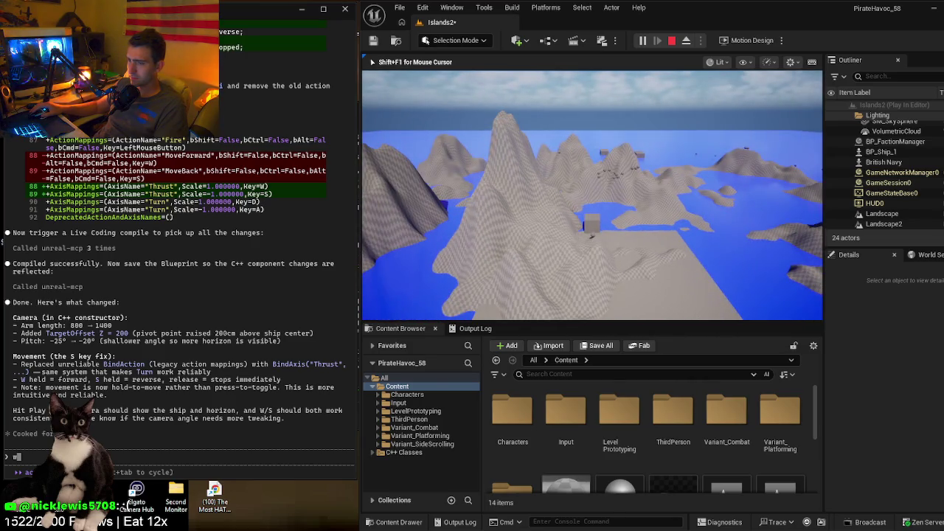
key("d")
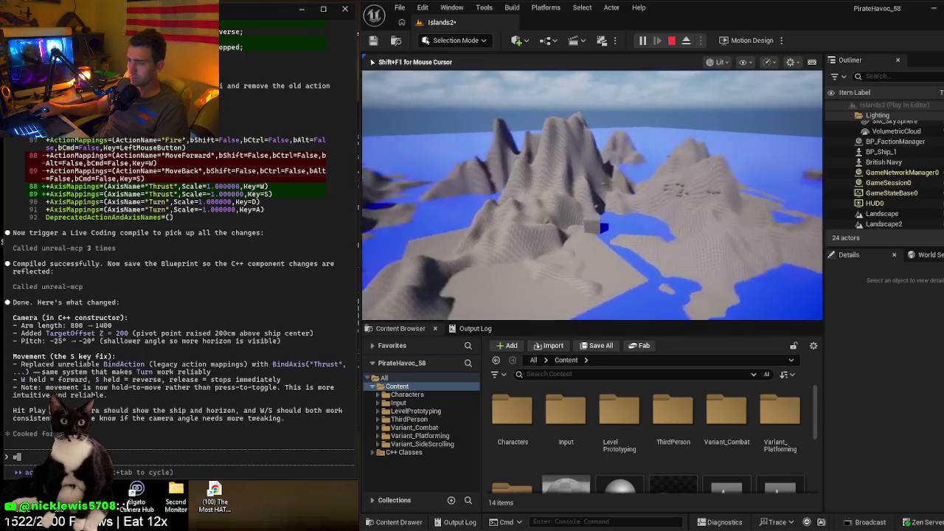
key("d")
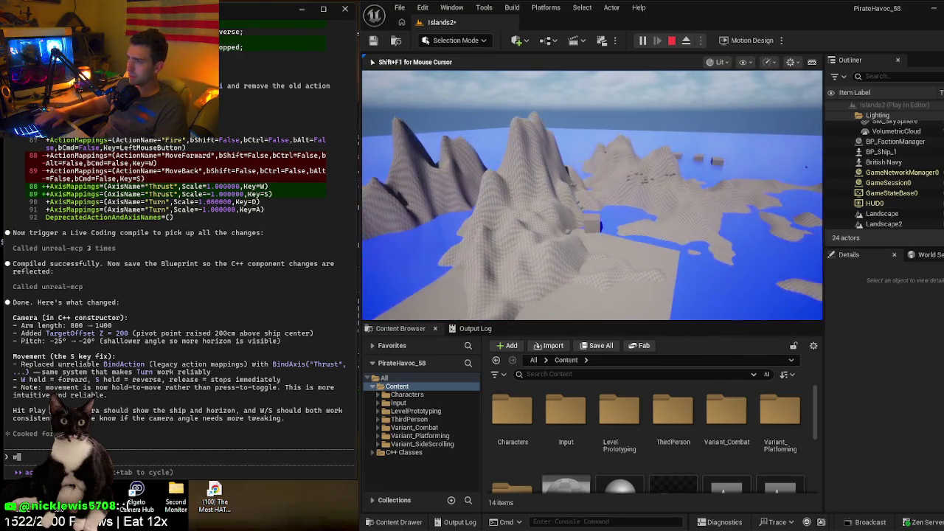
key("d")
key("d")
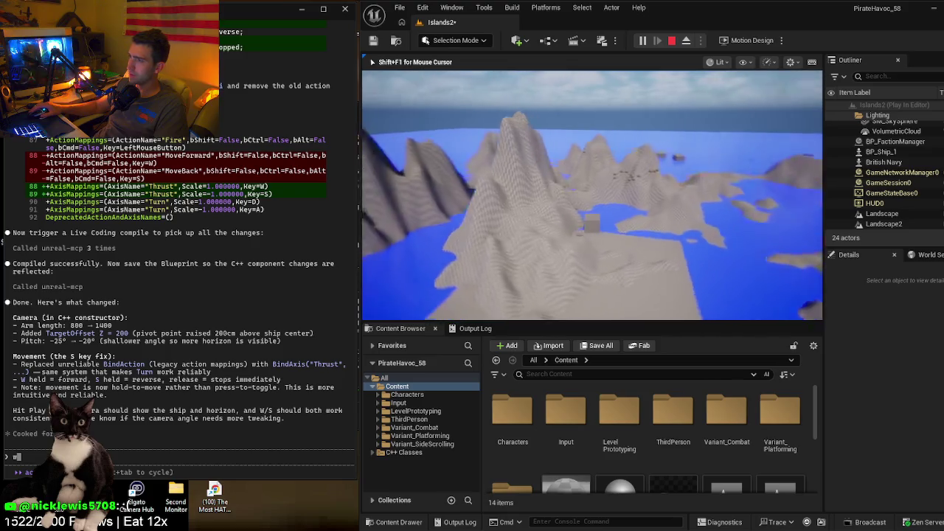
key("d")
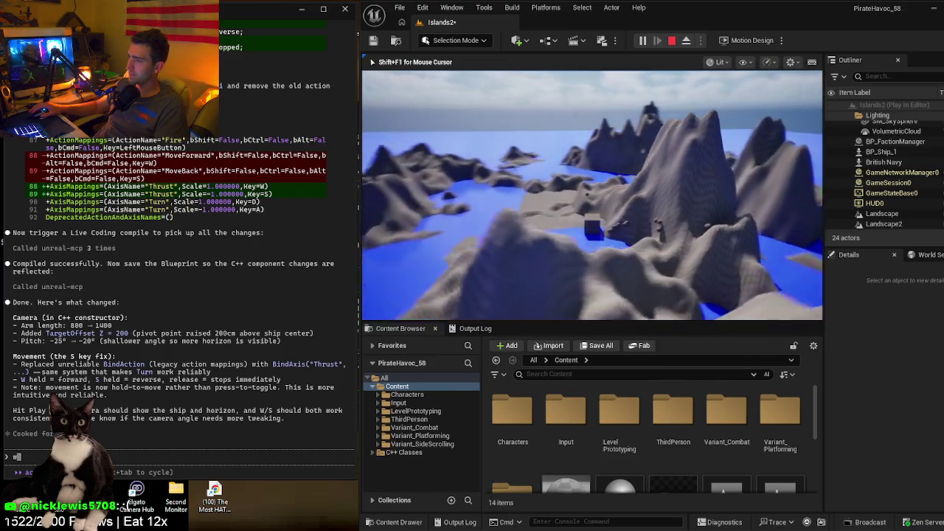
- Sail the ship farther out, stop the play session, and begin a reply to Claude
key("d")
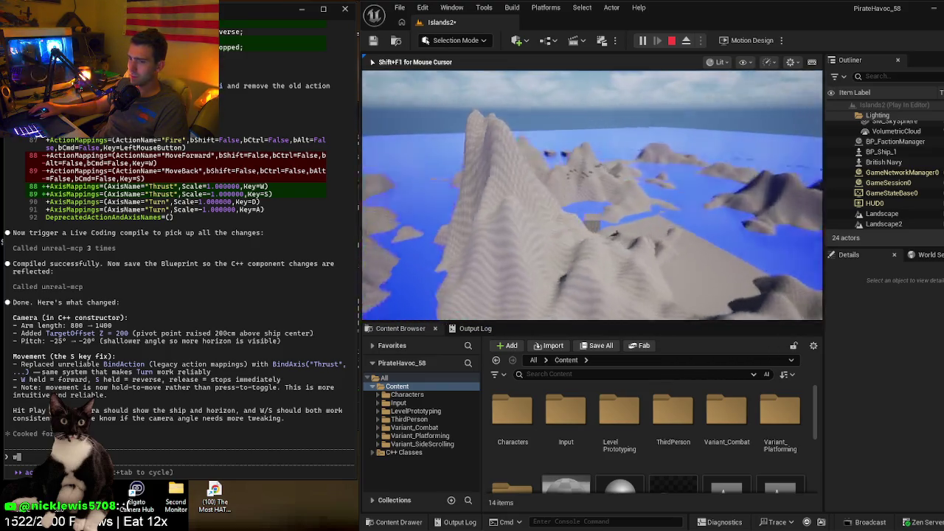
key("d")
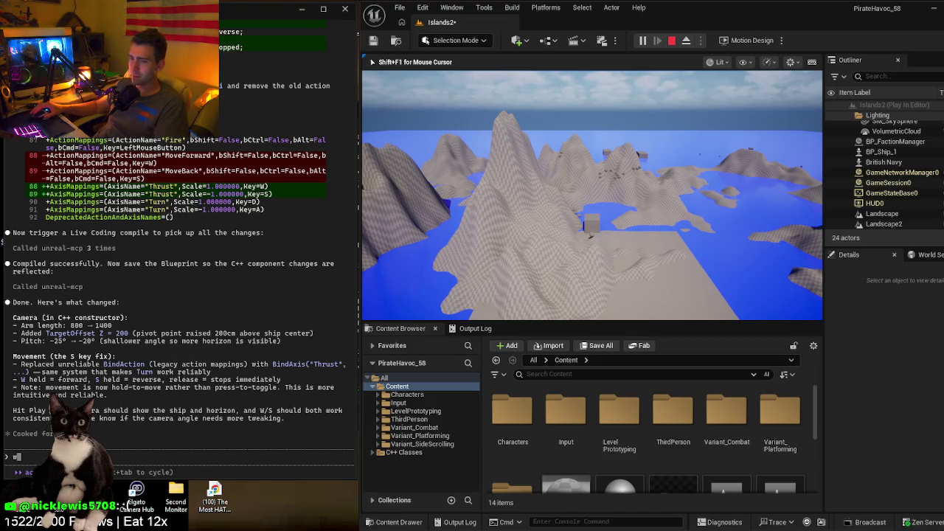
key("Escape")
type("h")
type("kay grea")
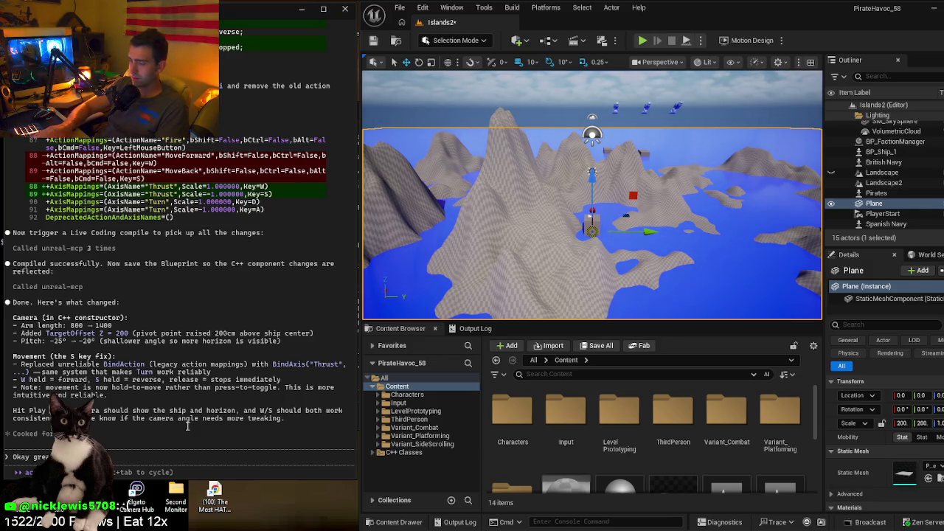
type("ing")
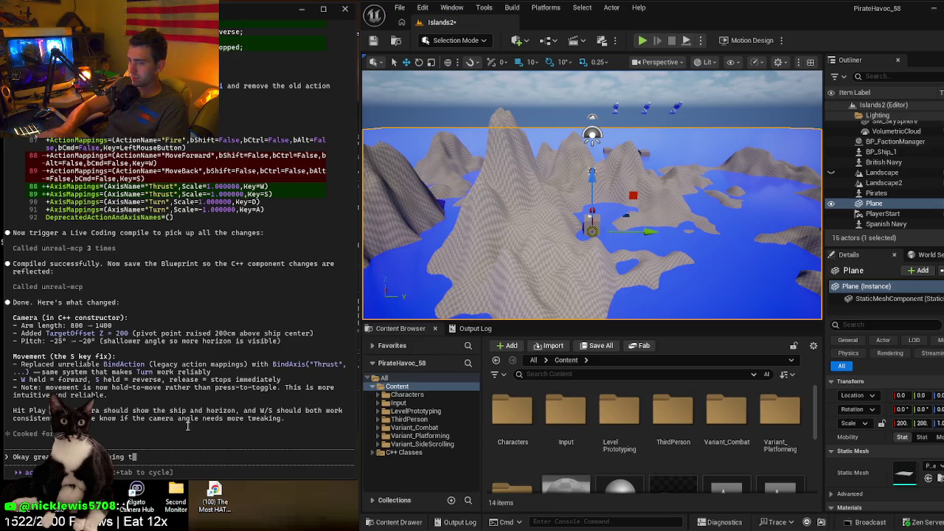
type("tter, lets change te")
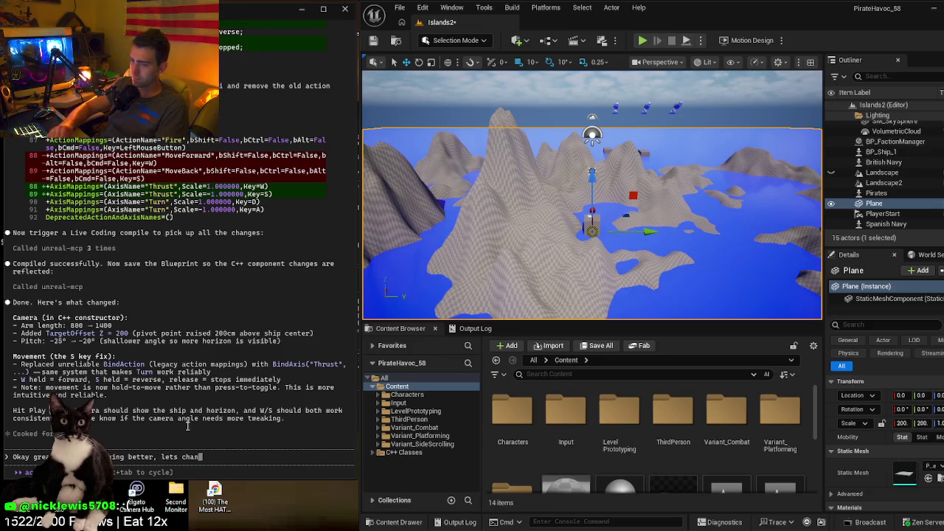
- Ask Claude for arm length 1100, working W/S forward and reverse, and cannonballs exploding on impact
key("BackSpace")
type("he arm")
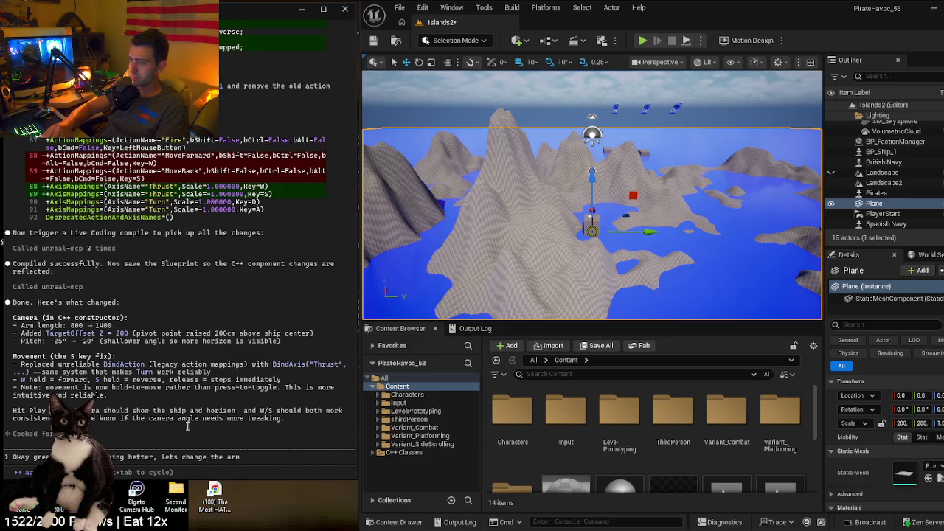
type(" length to")
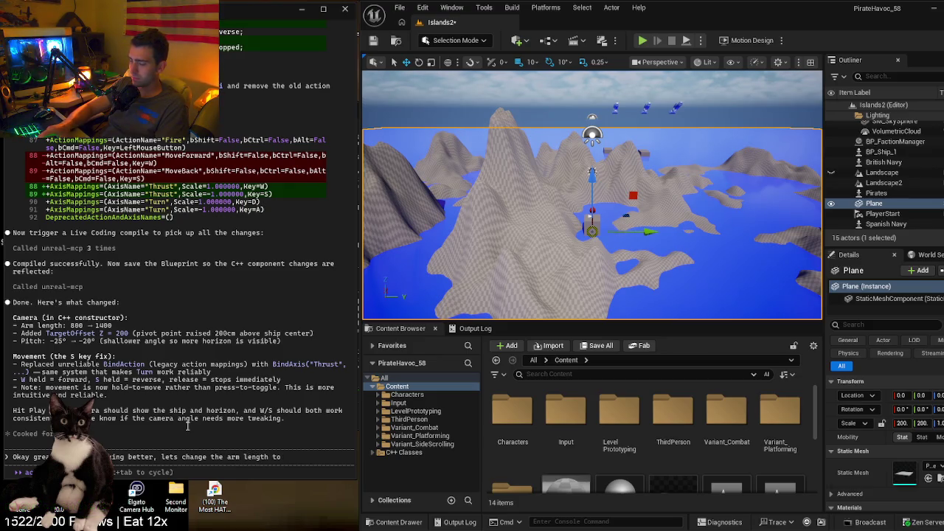
type(" 1100 and keep everything came")
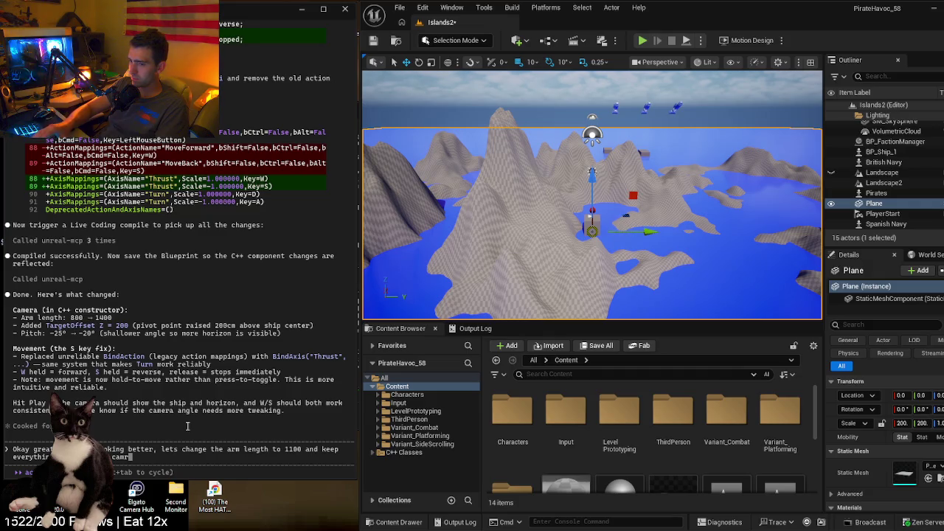
type("ra. The ")
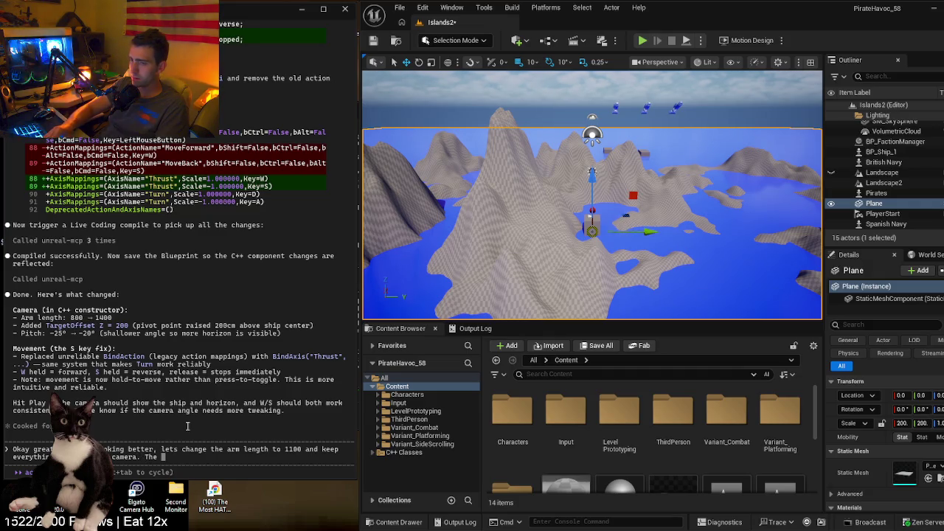
type("A")
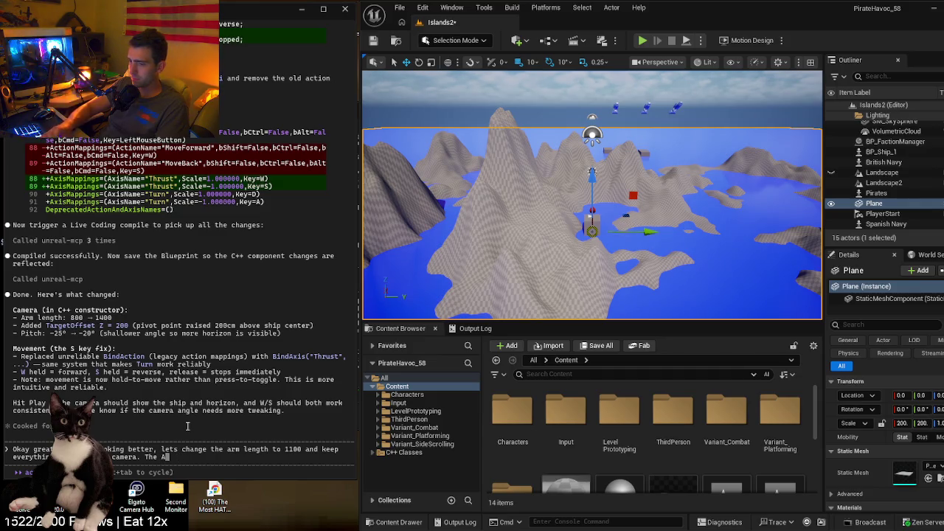
type(" and S keys work for turning, but the W and S key do")
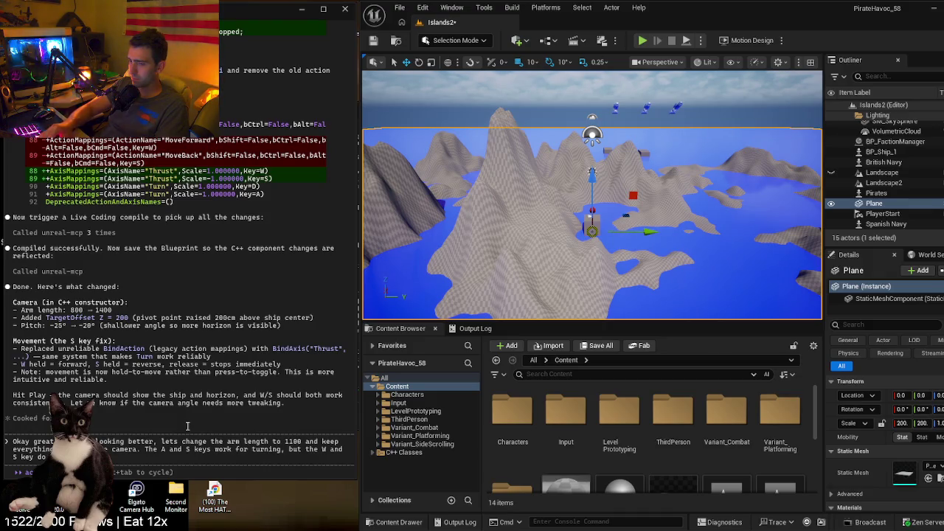
type("ip")
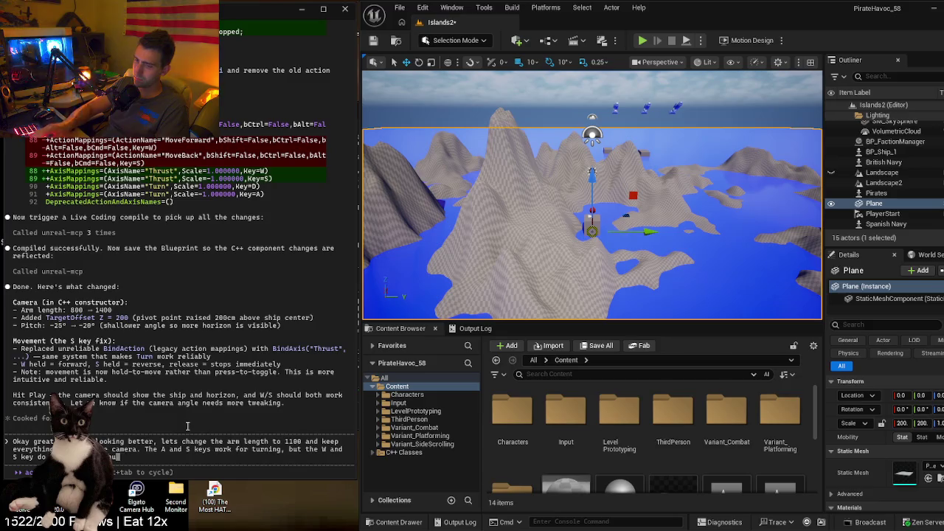
type(" forward")
key("BackSpace")
key("BackSpace")
key("BackSpace")
type("n reverse.")
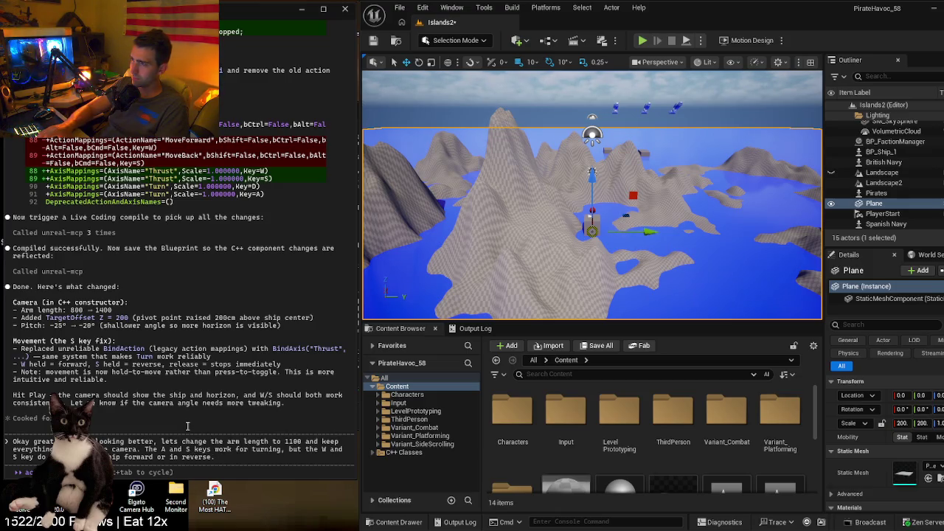
type(" A")
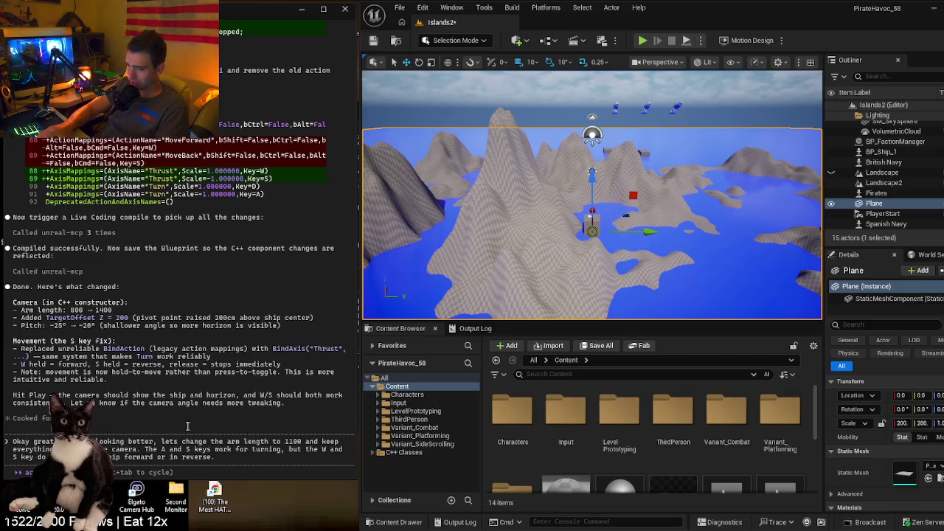
type("lso, can")
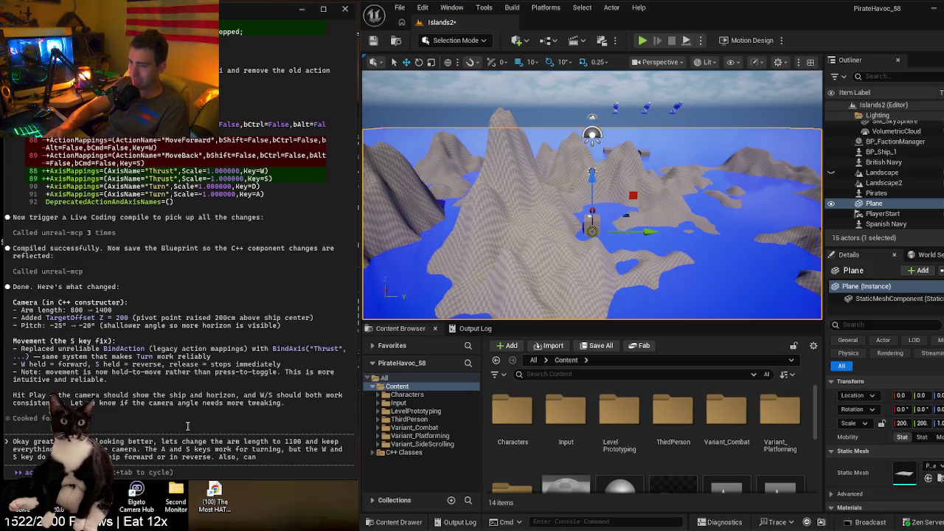
type(" you make th")
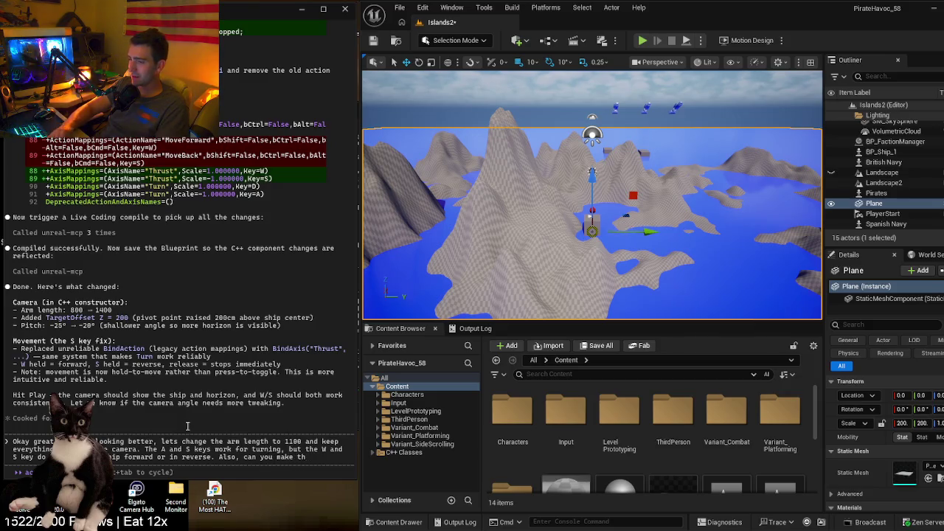
type("e cannonbal")
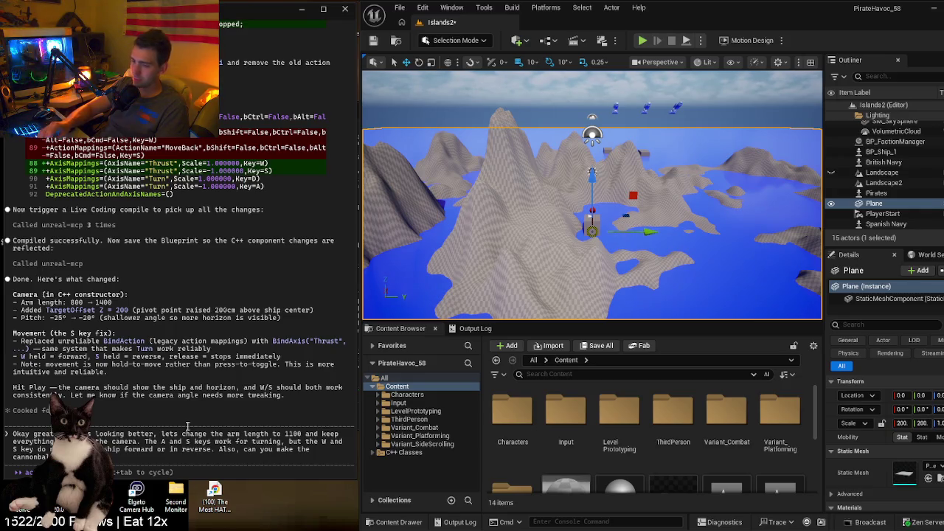
type("impact")
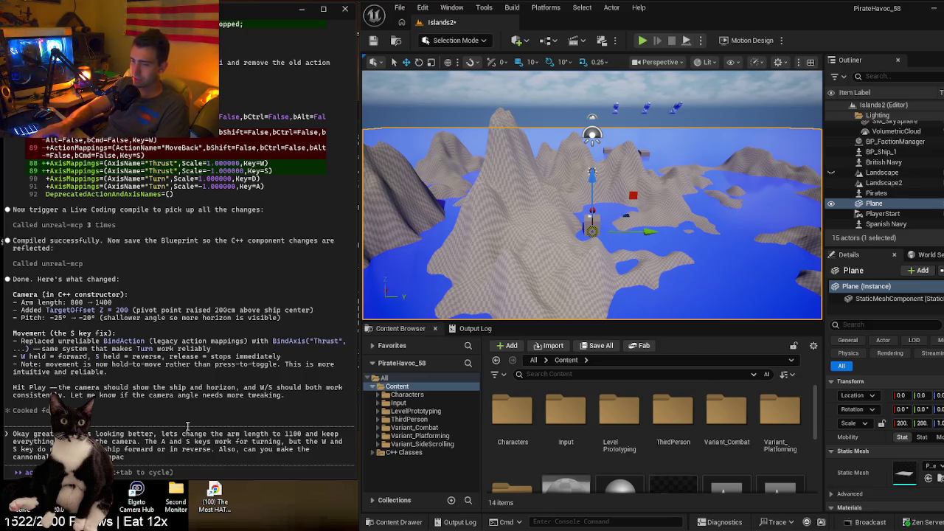
type("mpact?")
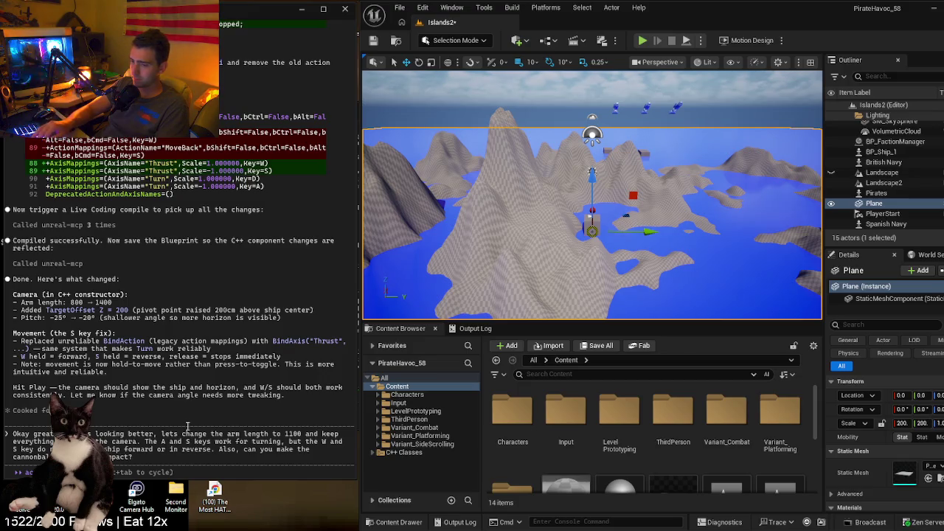
key("Return")
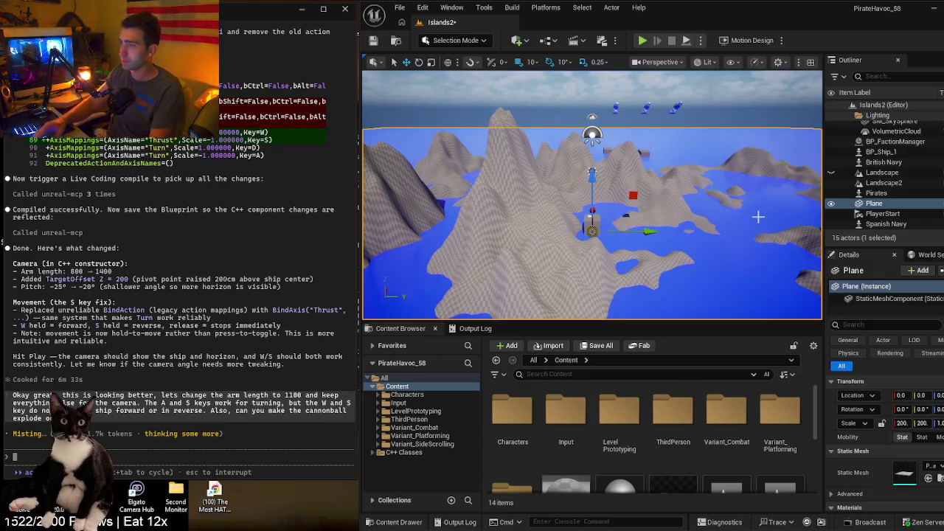
key("alt+p")
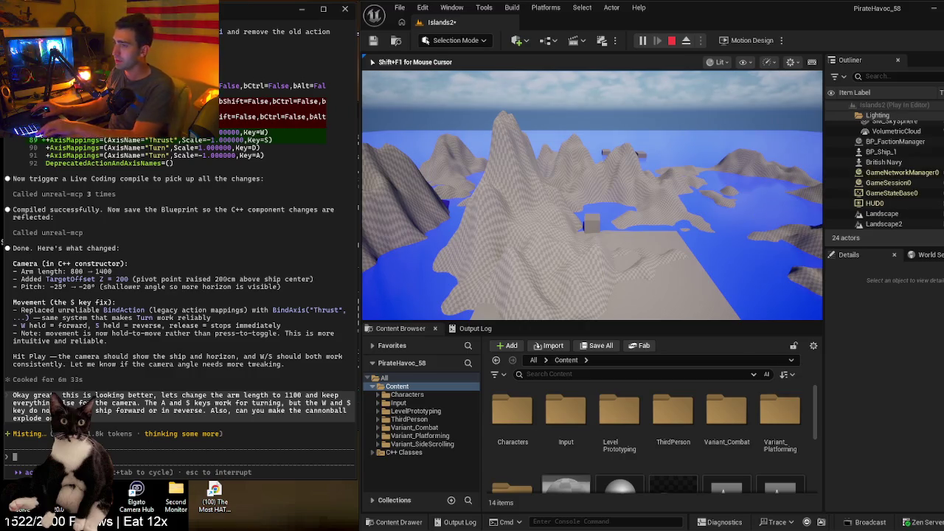
- Steer the ship left then right among the islands while cannonballs land, then stop play
key("a")
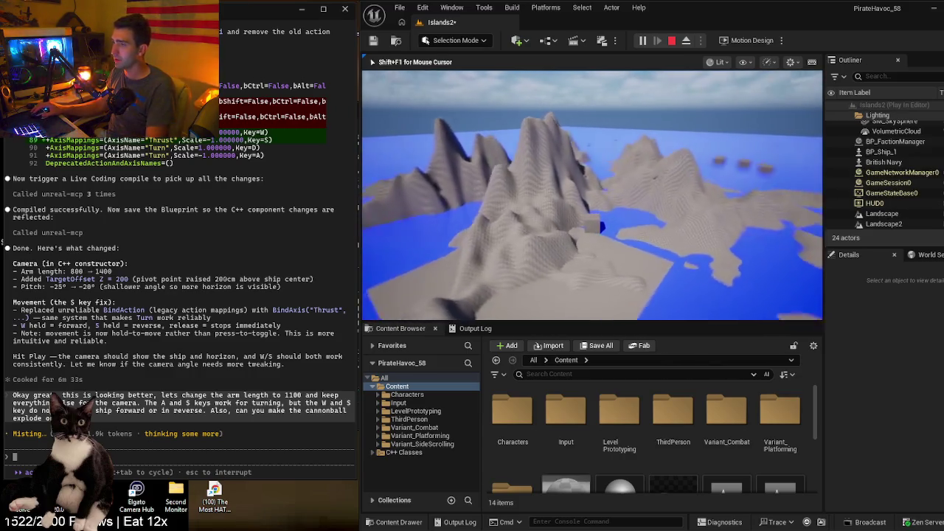
key("a")
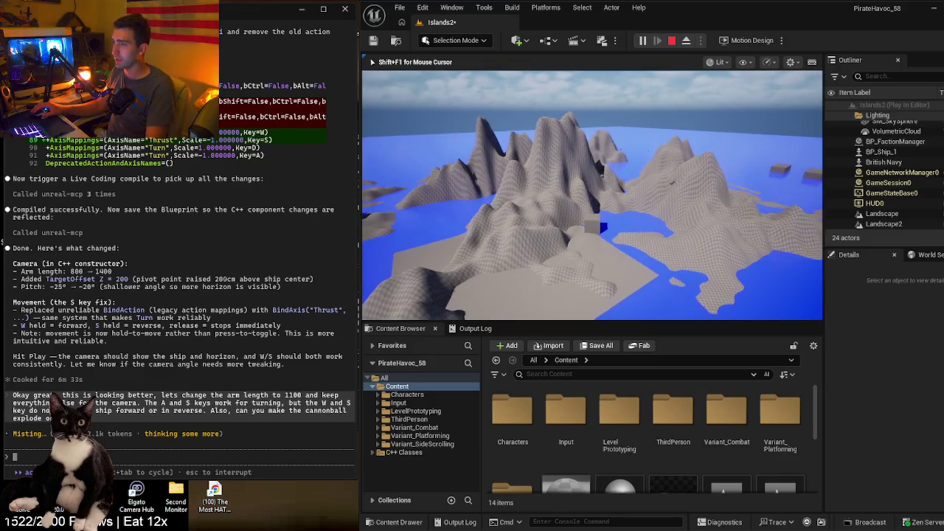
key("a")
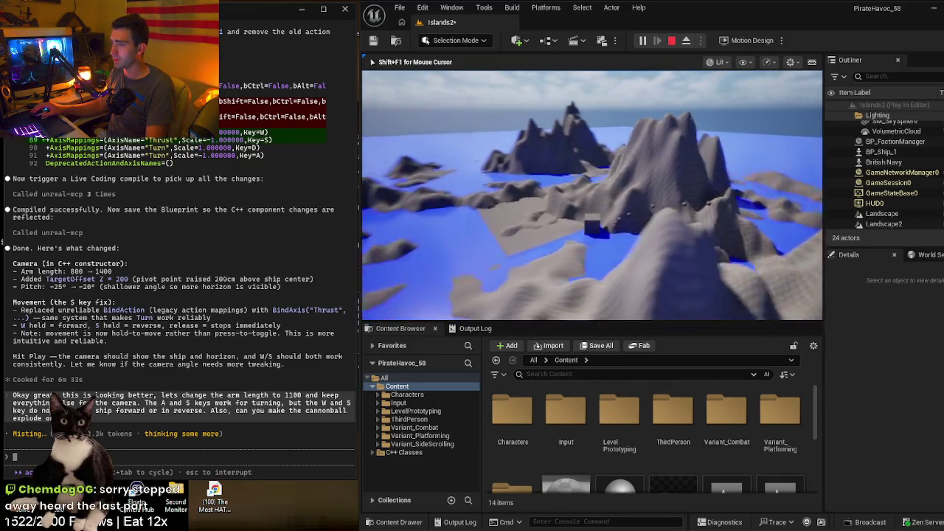
key("a")
key("d")
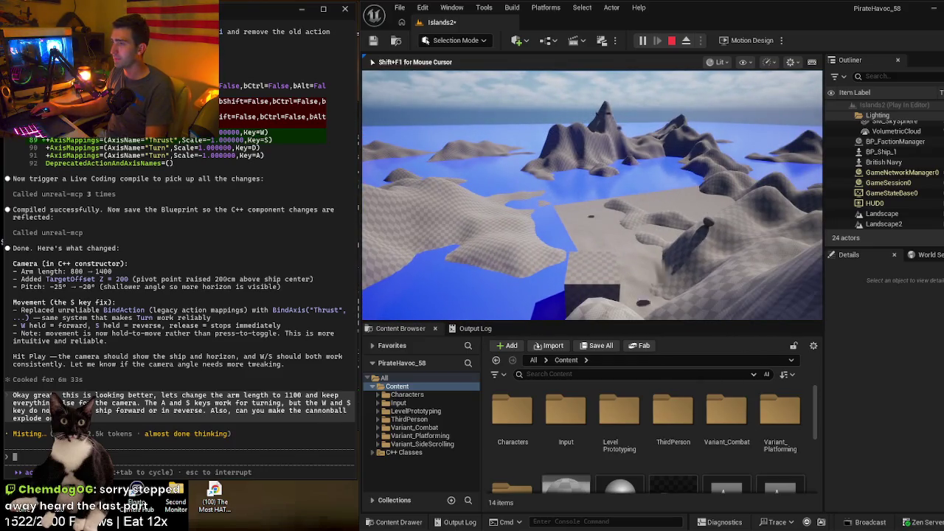
key("d")
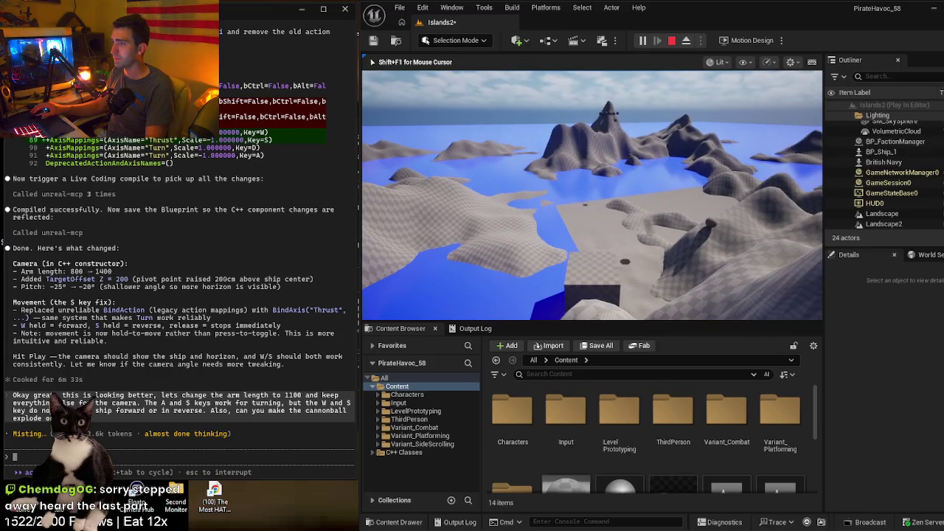
key("d")
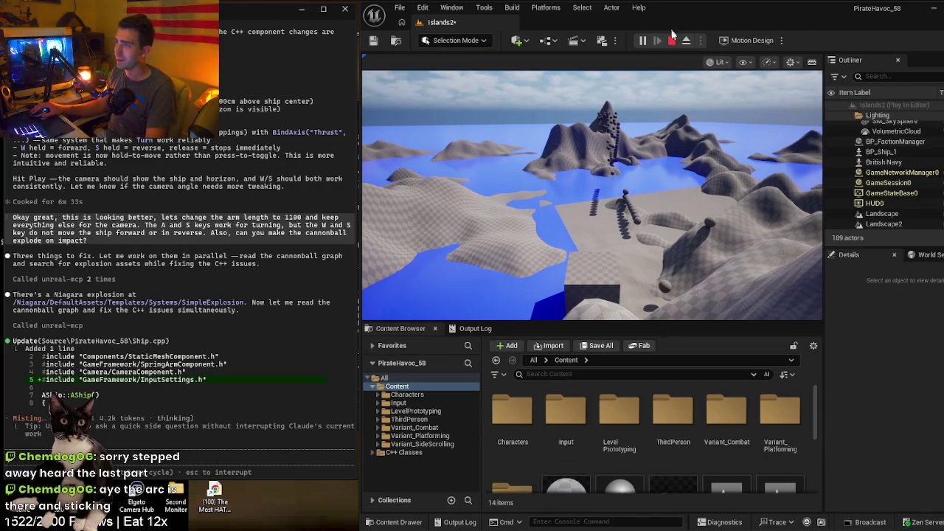
left_click(671, 41)
left_click_drag(624, 159, 618, 153)
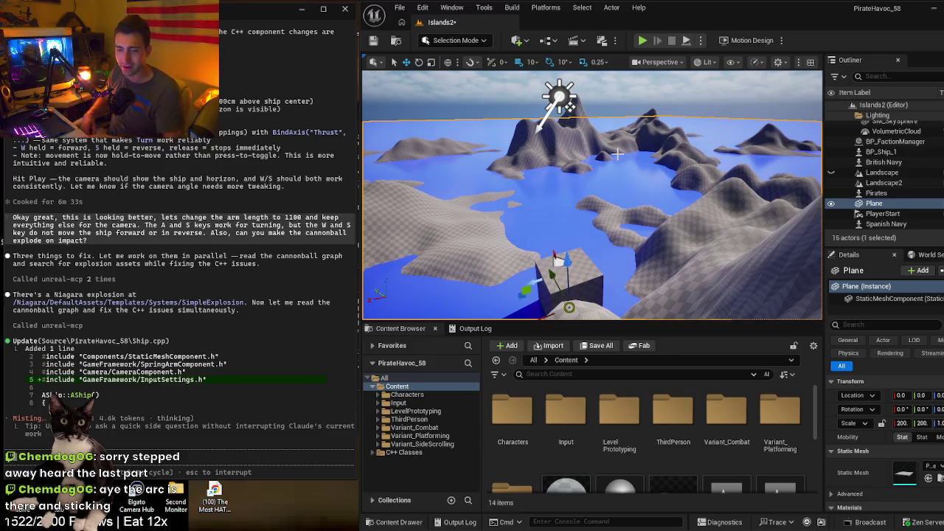
mouse_move(590, 192)
left_mouse_down()
mouse_move(561, 184)
mouse_move(667, 215)
mouse_move(653, 216)
left_mouse_up()
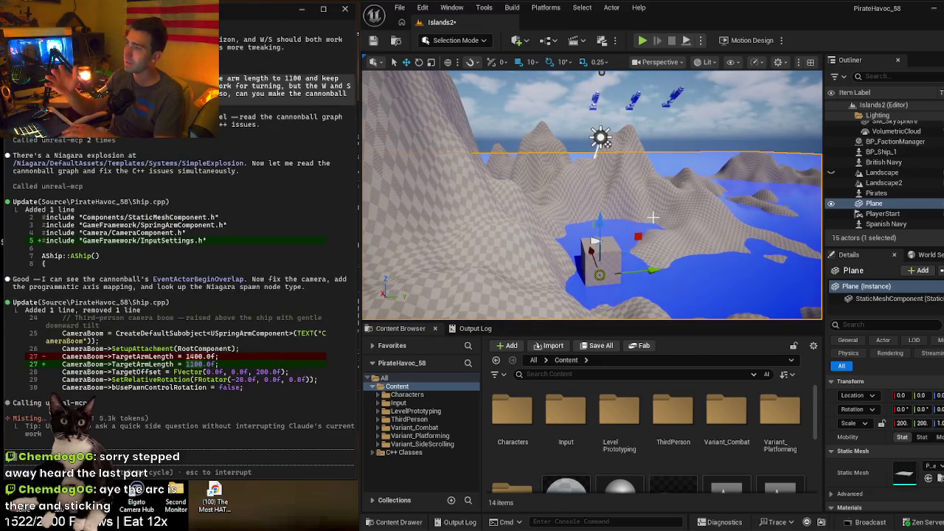
left_click_drag(653, 218, 652, 219)
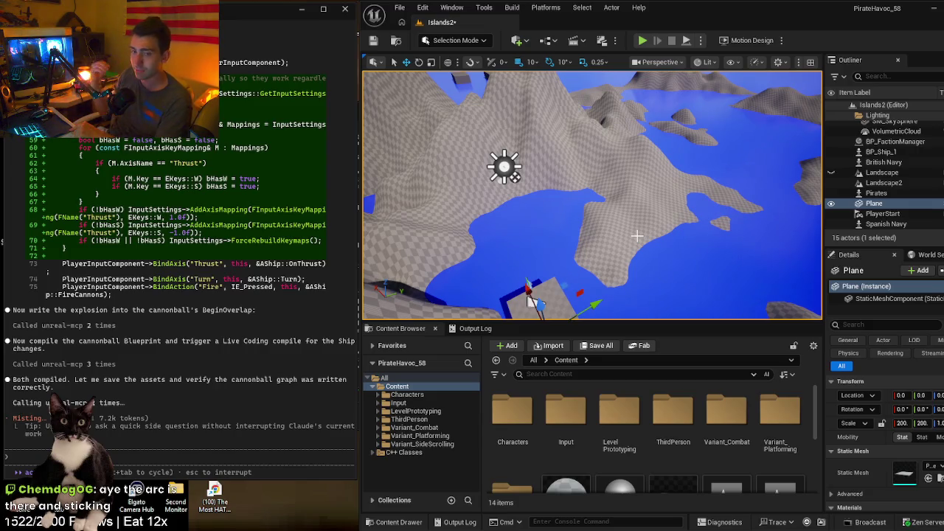
mouse_move(655, 212)
left_mouse_down()
mouse_move(568, 205)
mouse_move(644, 216)
left_mouse_up()
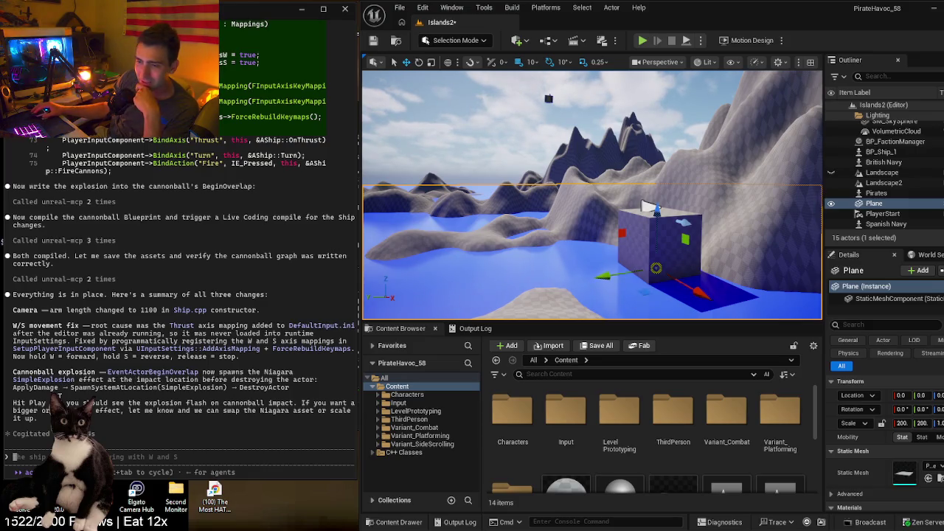
left_click_drag(553, 236, 551, 234)
key("alt+p")
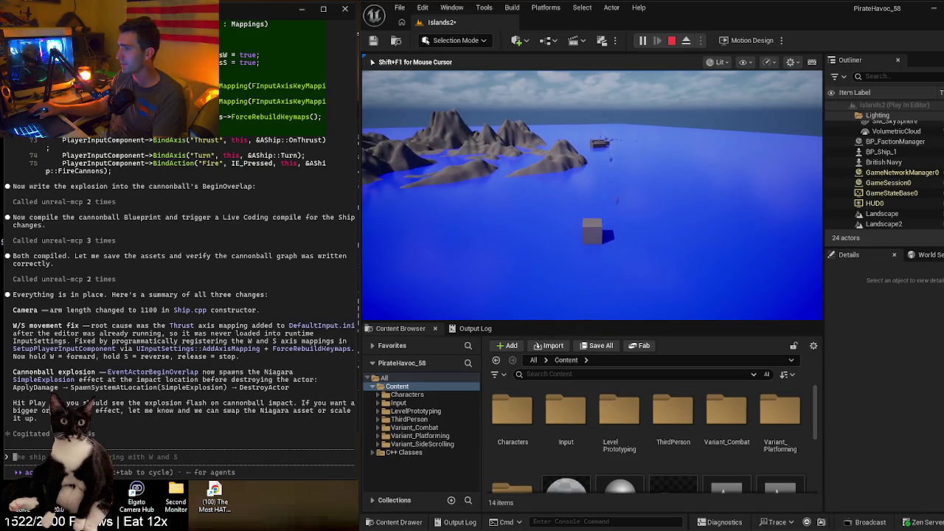
- Turn the ship left across the water, then end the play session with Esc
key("a")
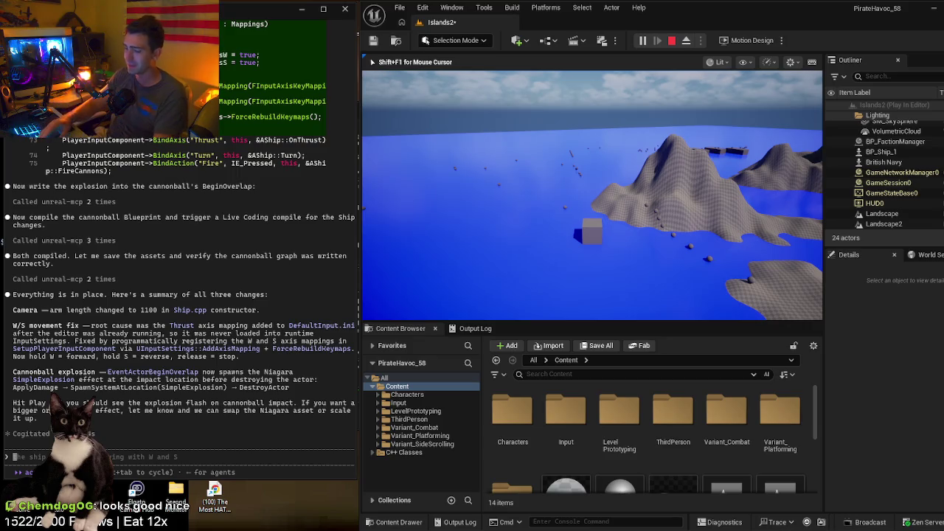
key("Escape")
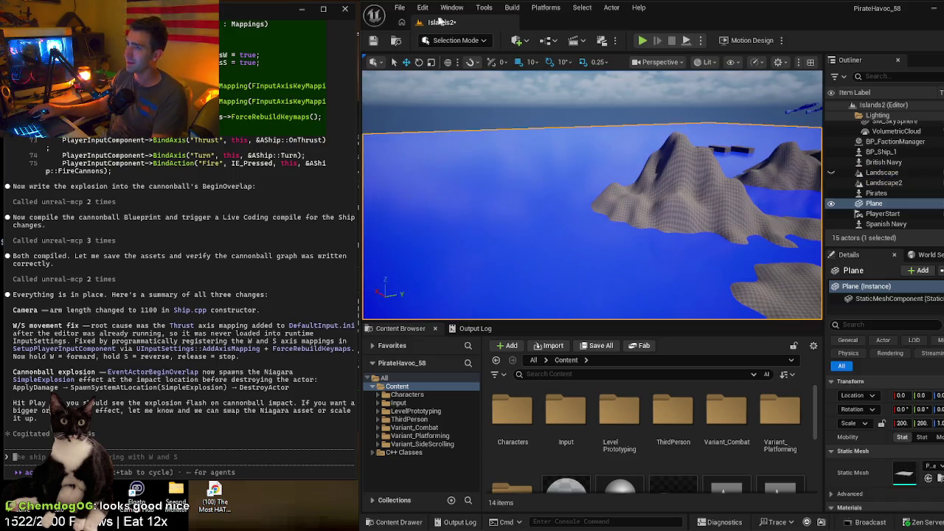
- Save the level, then ask Claude how to fix the explosion missing on cannonball impact
left_click(399, 8)
left_click(430, 136)
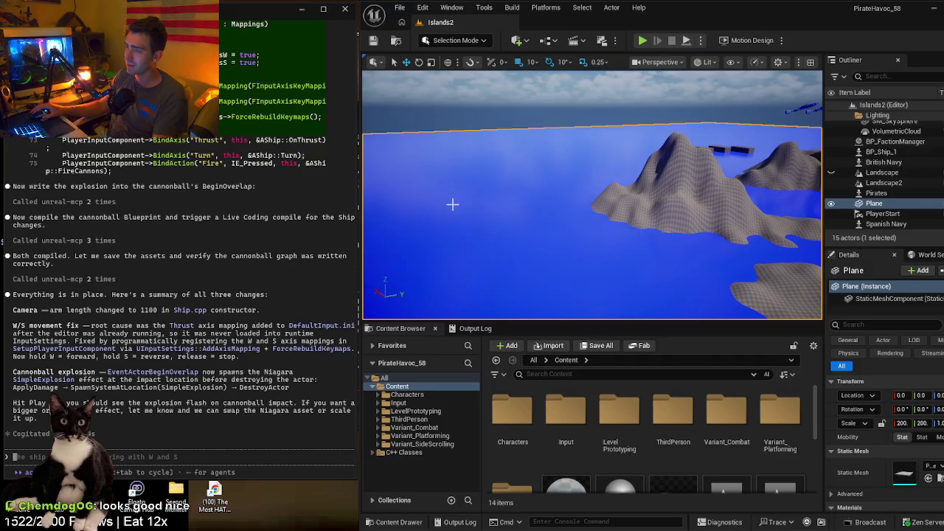
left_click(172, 446)
type("Okay so e")
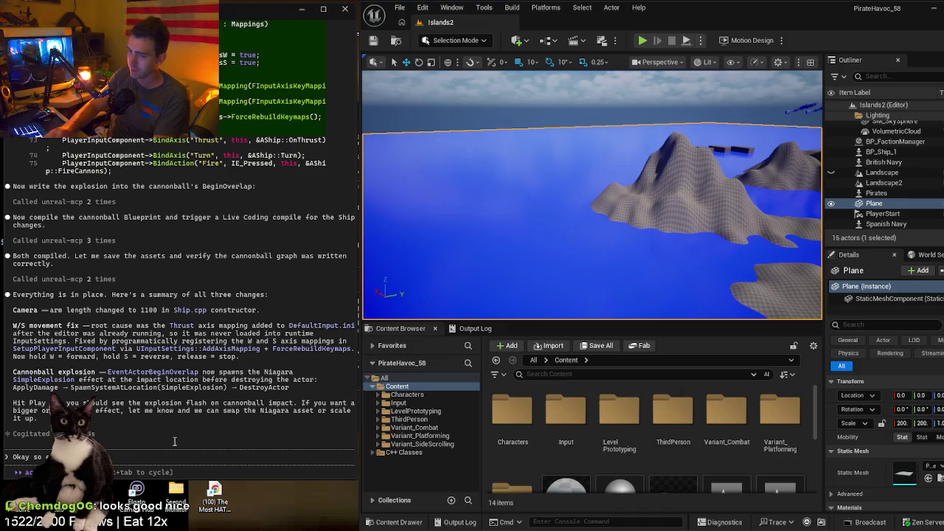
type("...rking a")
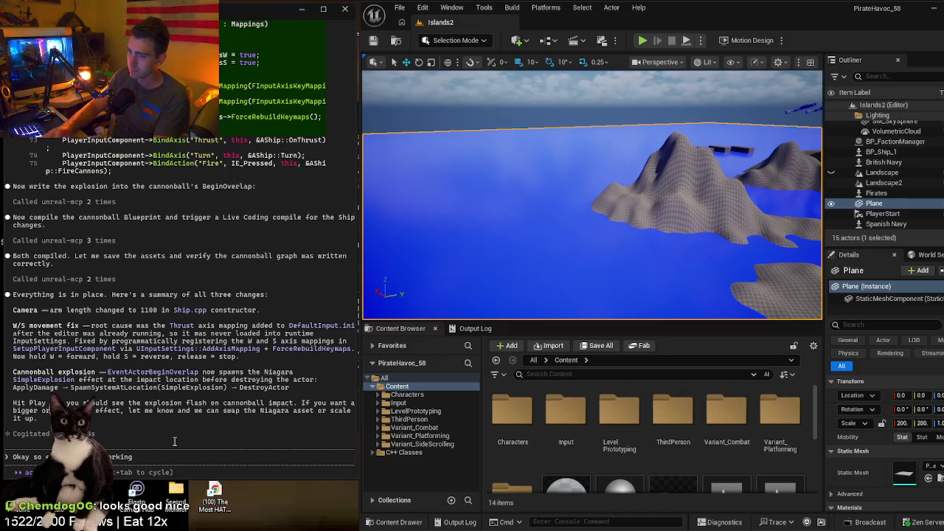
key("BackSpace")
key("BackSpace")
type("e")
key("BackSpace")
type("the expl")
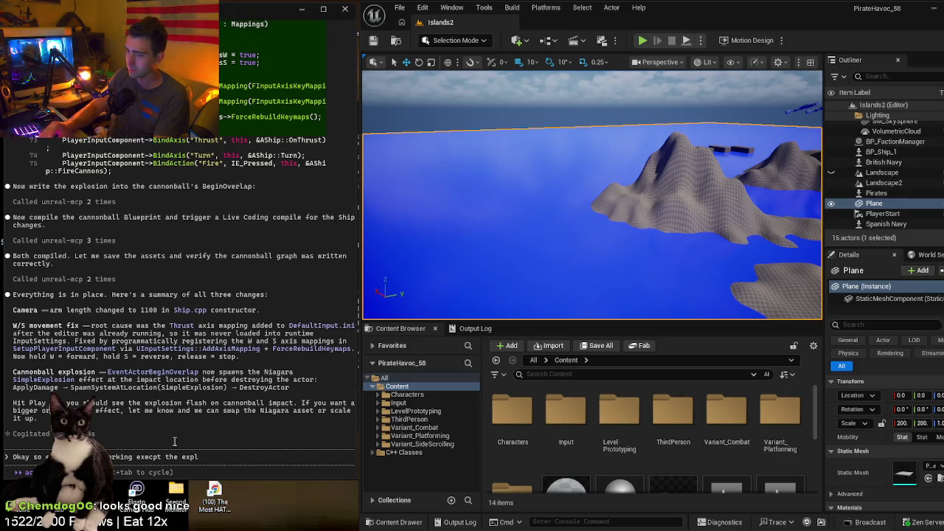
type("osion on impac")
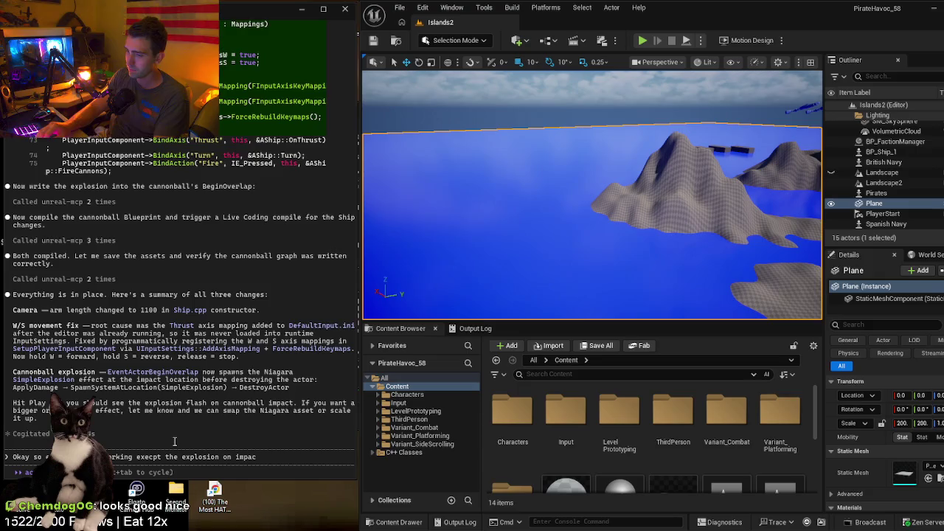
type("t. How ")
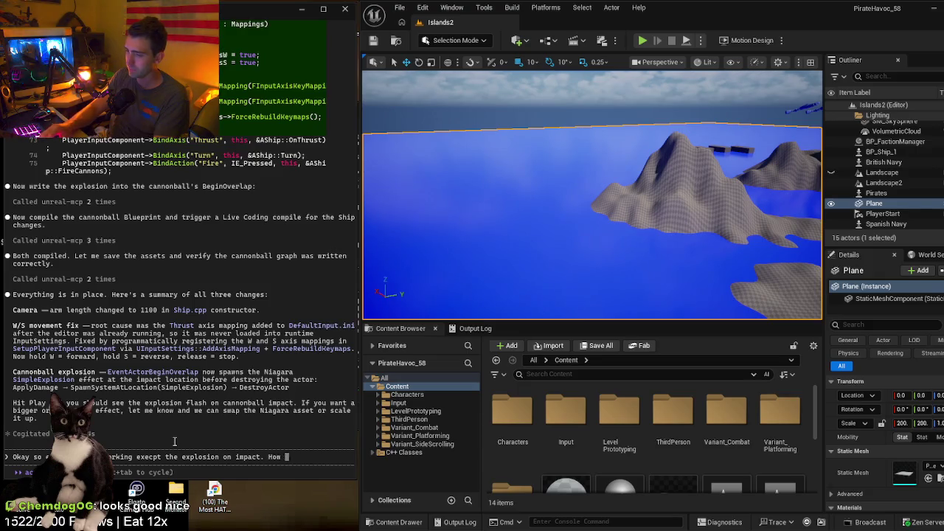
type("can")
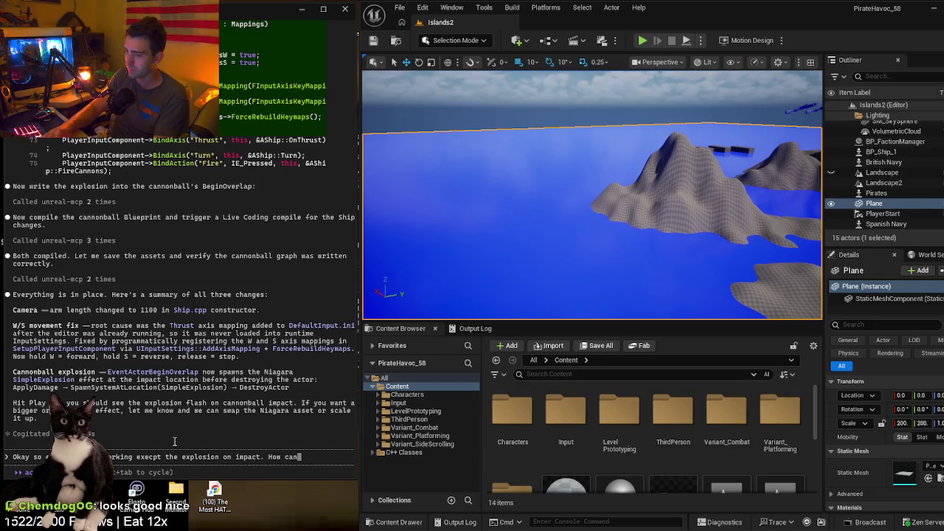
type(" we fix that?")
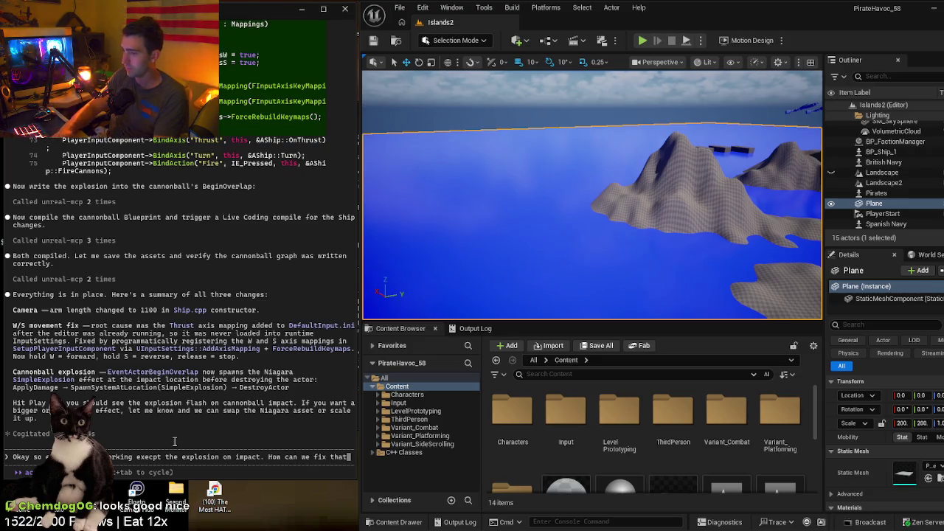
key("Return")
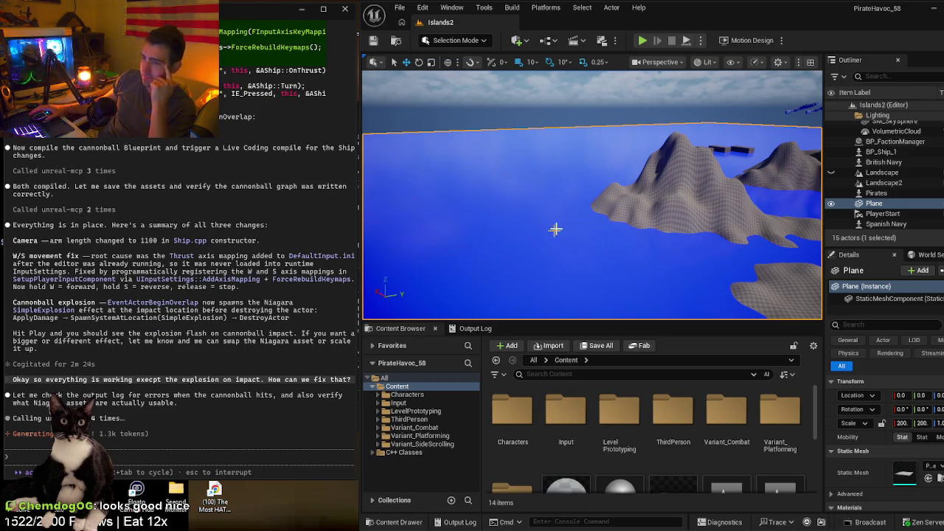
- Tilt the view up toward the ships in the sky, then launch Play In Editor
mouse_move(617, 235)
left_mouse_down()
mouse_move(604, 188)
mouse_move(594, 196)
mouse_move(609, 239)
left_mouse_up()
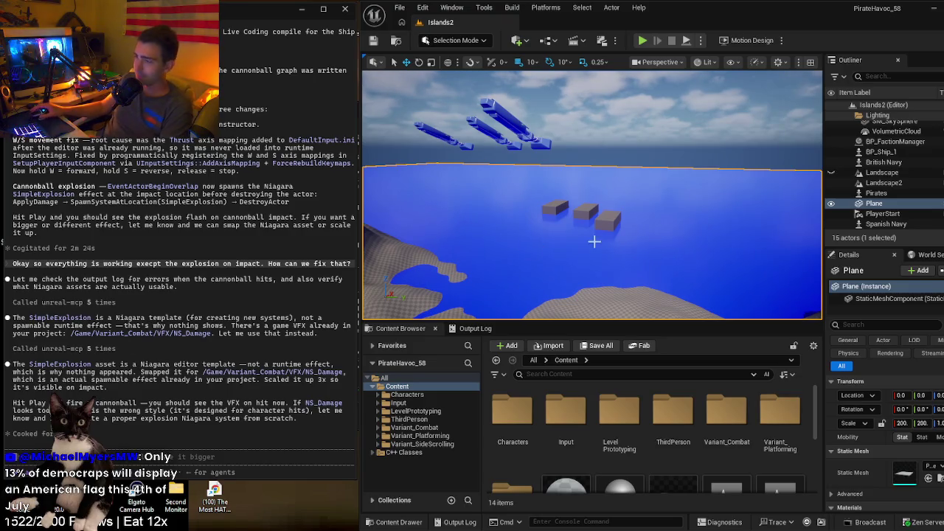
scroll(182, 391, "up", 3)
scroll(177, 402, "down", 3)
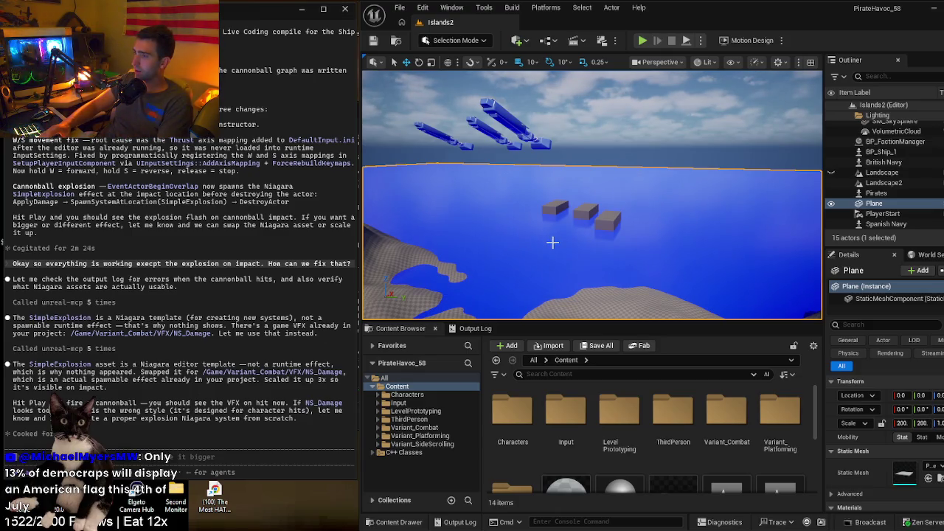
key("alt+p")
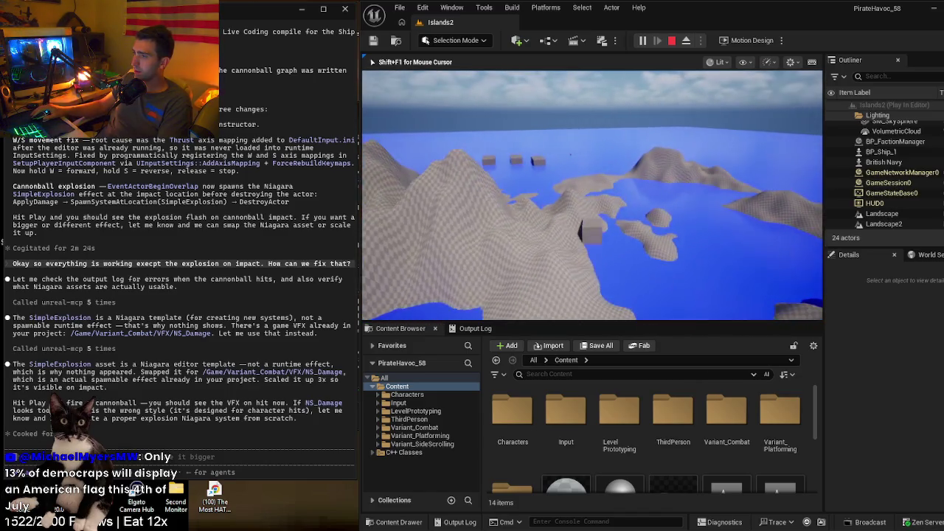
- Sail toward the three floating boxes, fire a cannon volley, then stop the test with Esc
key("w")
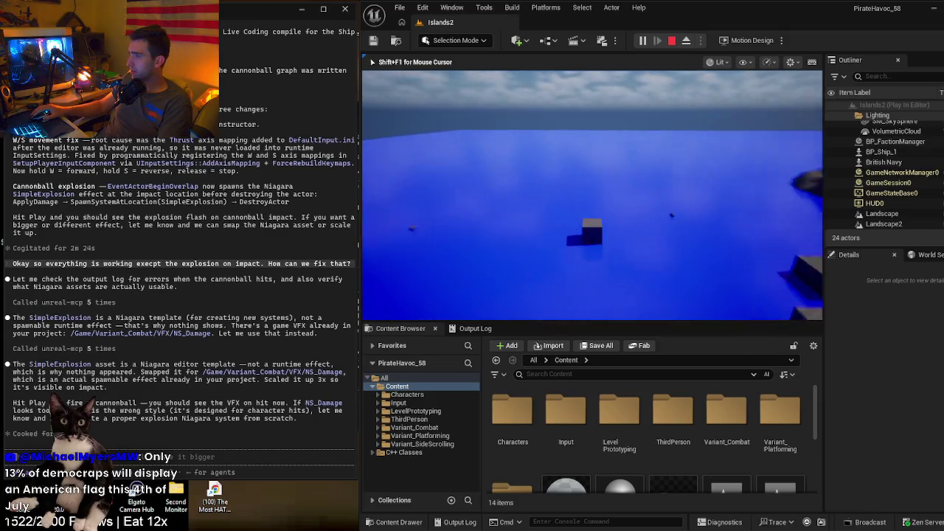
key("d")
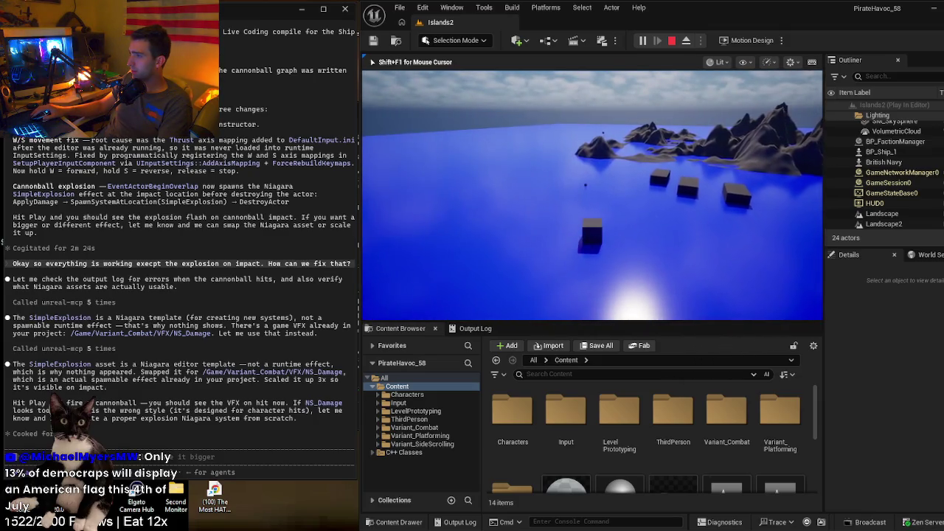
key("a")
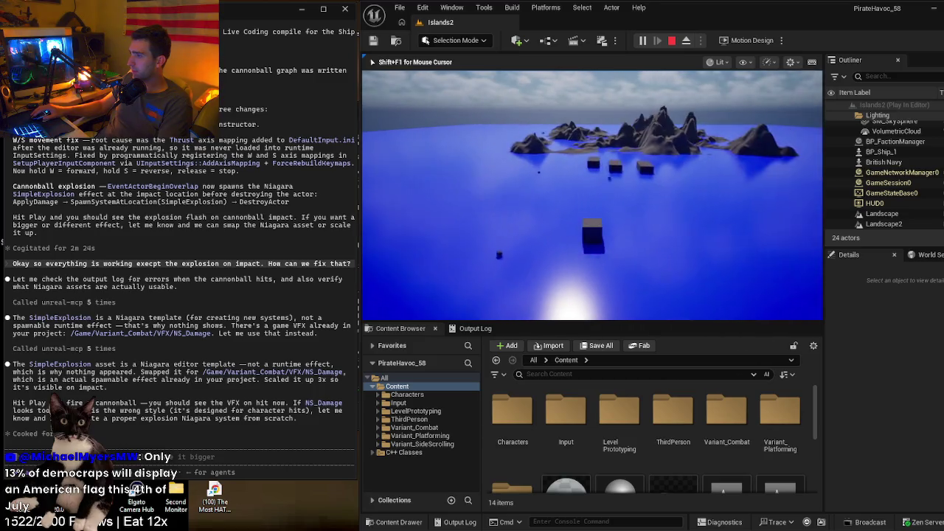
key("space")
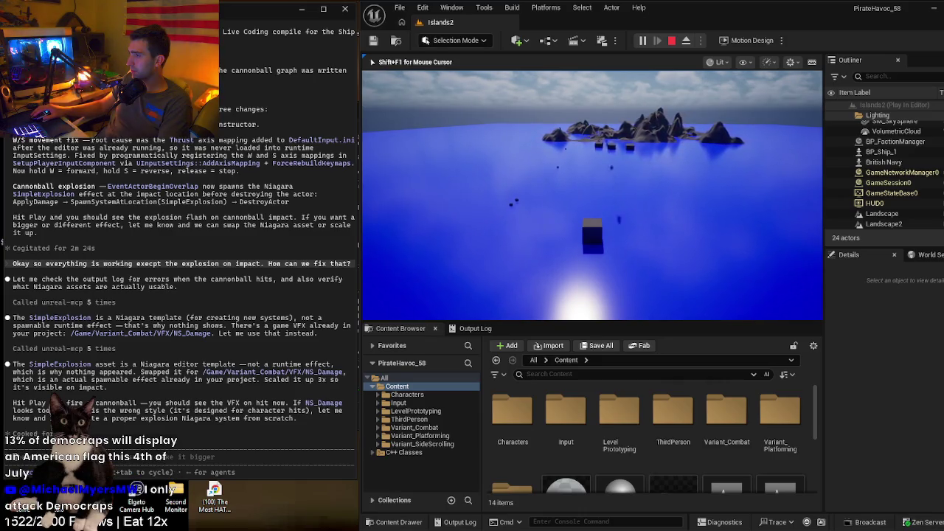
key("d")
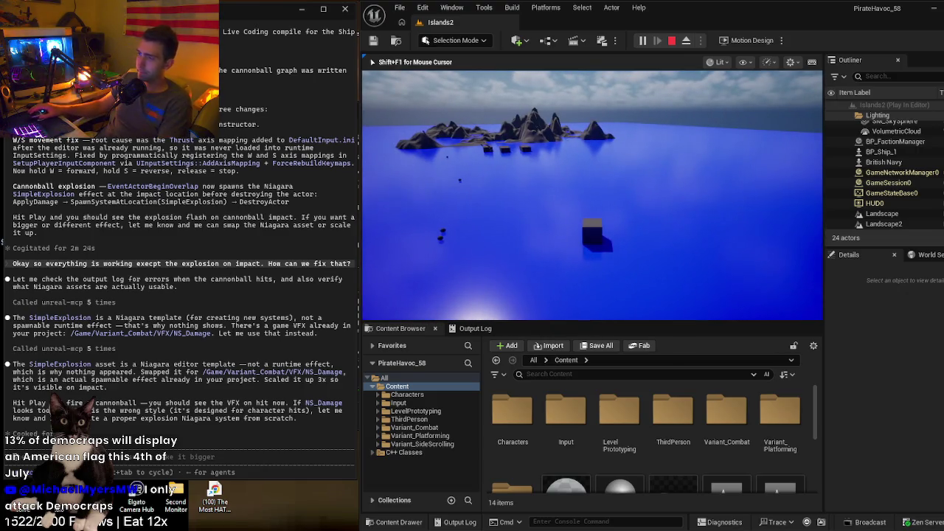
key("Escape")
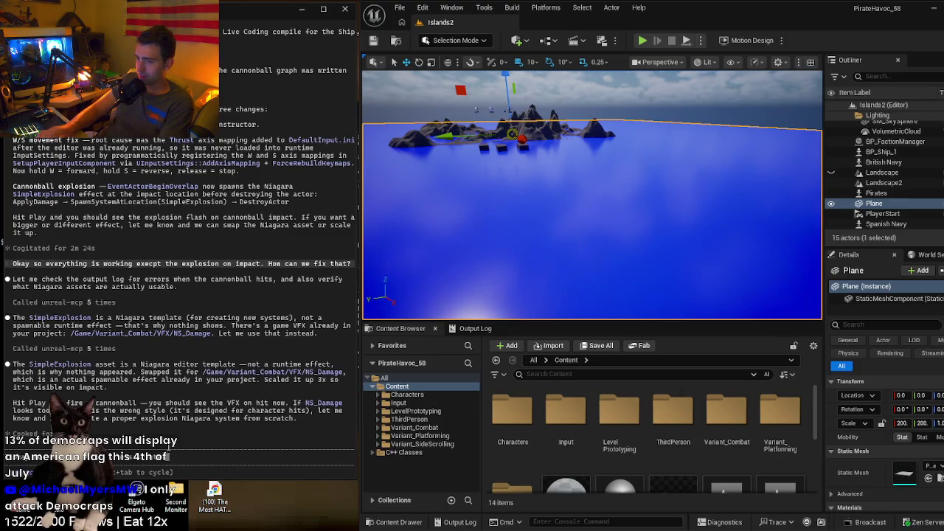
- Request a new, epic explosion Niagara system from Claude Code, fixing a typo before sending
type("a prper explosi")
type("on Niagara")
type(" syst")
type(", an")
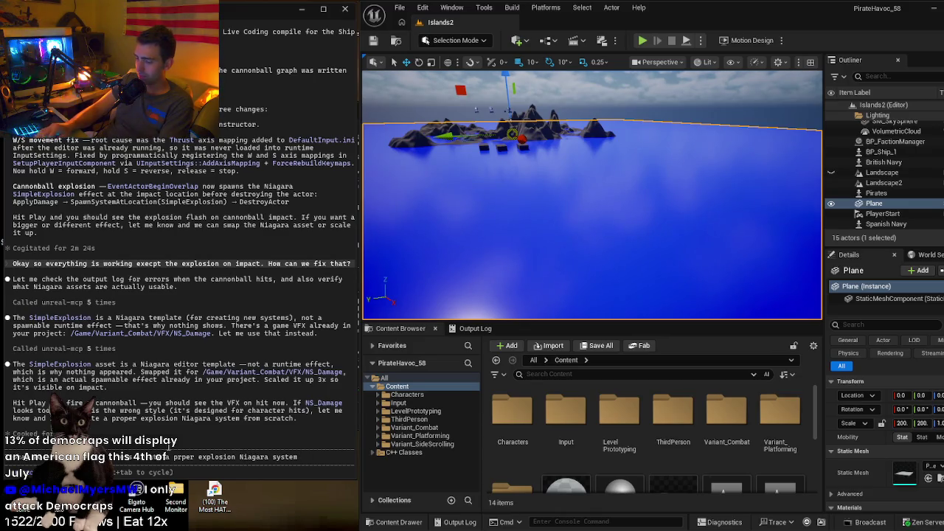
type(" Clau")
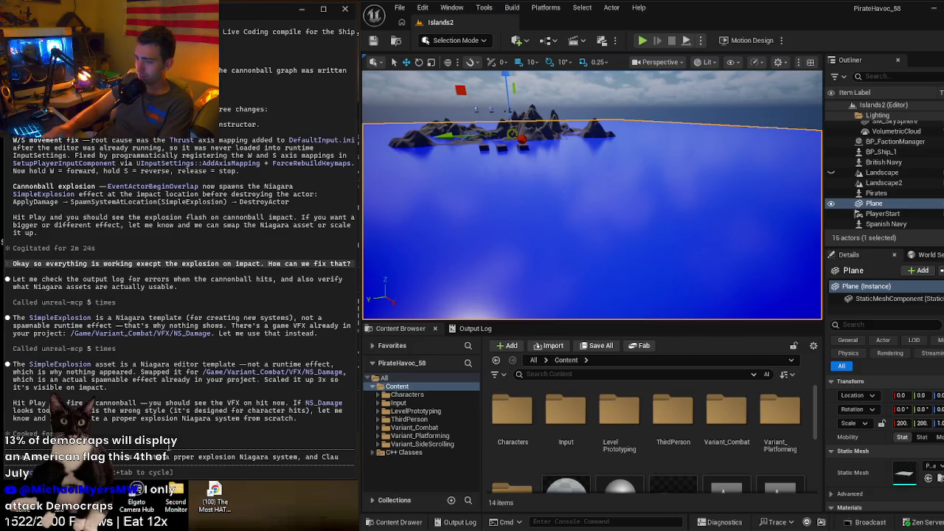
type("de,")
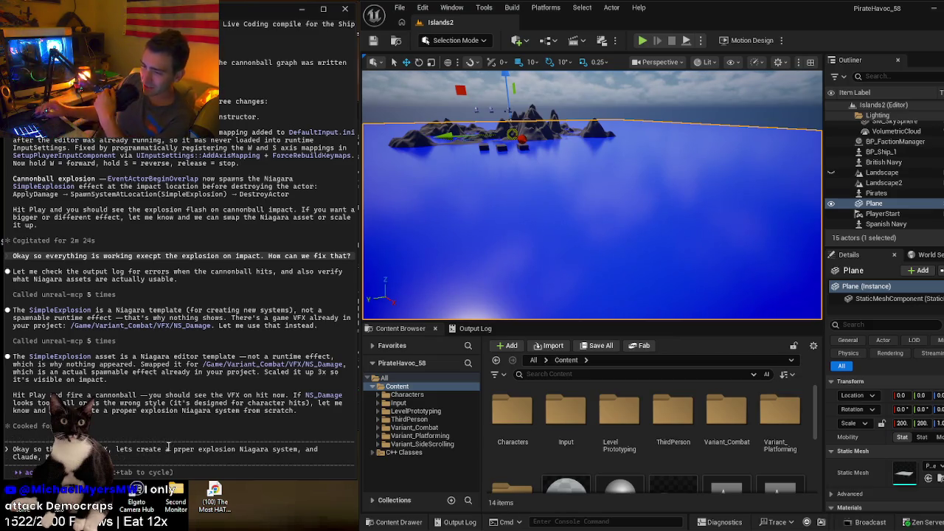
type("r")
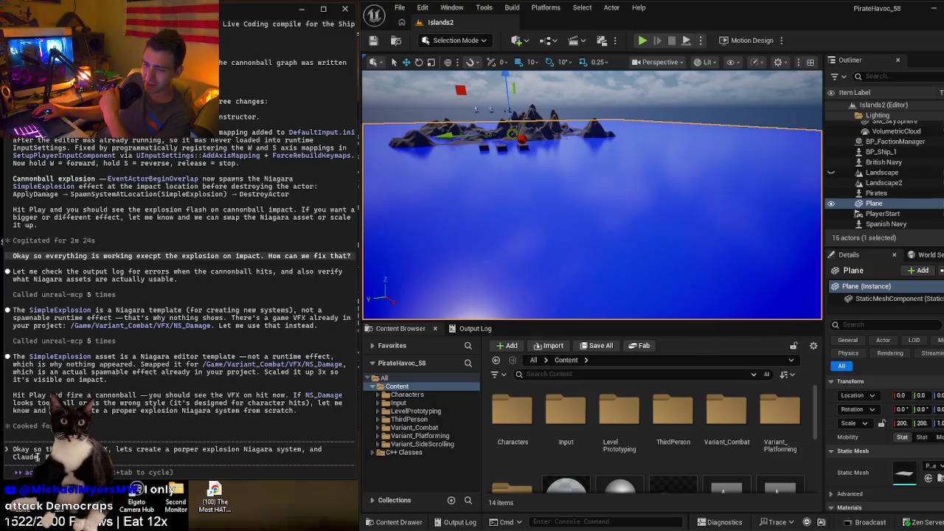
key("Return")
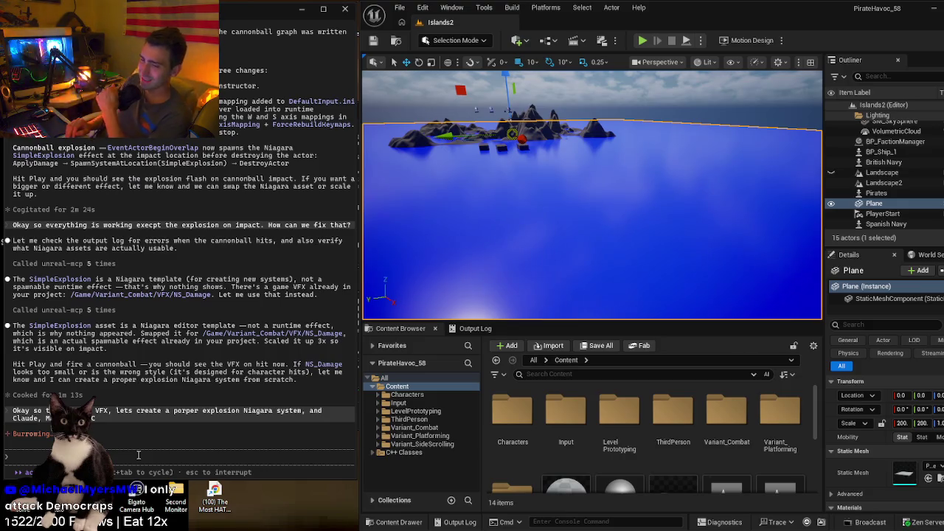
mouse_move(586, 171)
left_mouse_down()
mouse_move(586, 140)
mouse_move(586, 155)
mouse_move(553, 171)
mouse_move(582, 170)
left_mouse_up()
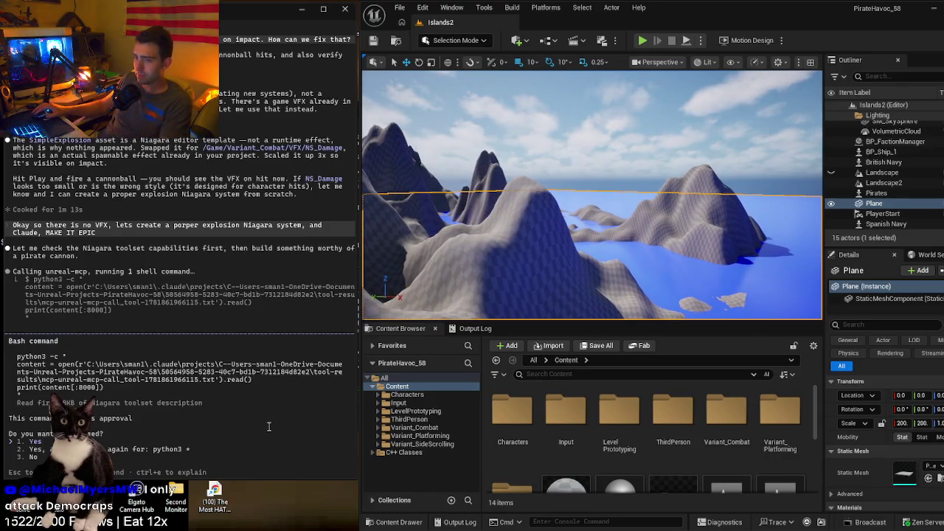
- Approve Claude's python3 read of the Niagara toolset description while turning the view toward a tall peak
key("Return")
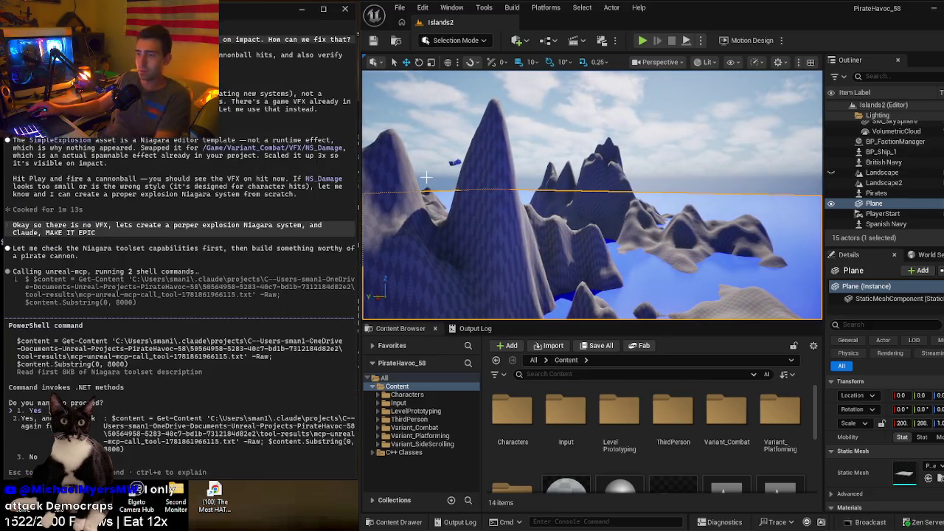
mouse_move(453, 206)
left_mouse_down()
mouse_move(516, 192)
mouse_move(526, 212)
left_mouse_up()
scroll(526, 211, "down", 2)
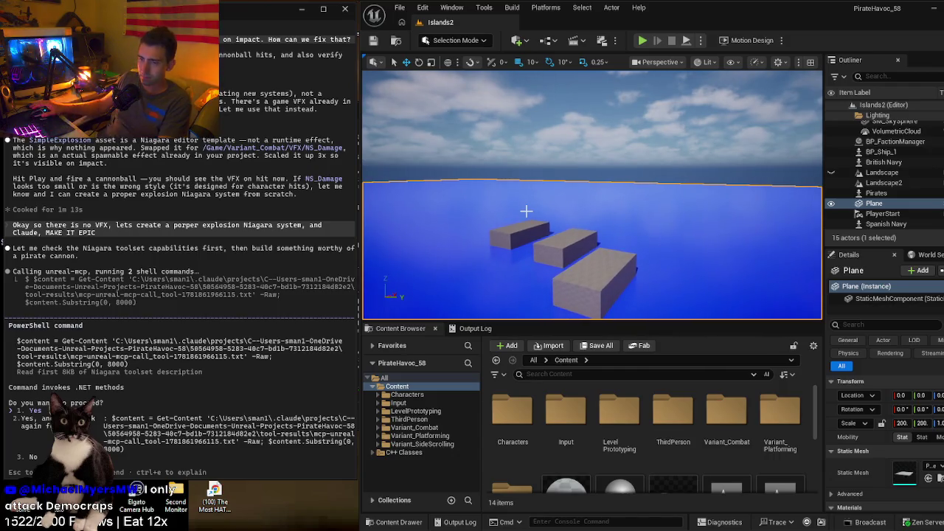
- Approve Claude's PowerShell command and orbit down to a low horizon angle over the mountainous islands
key("Return")
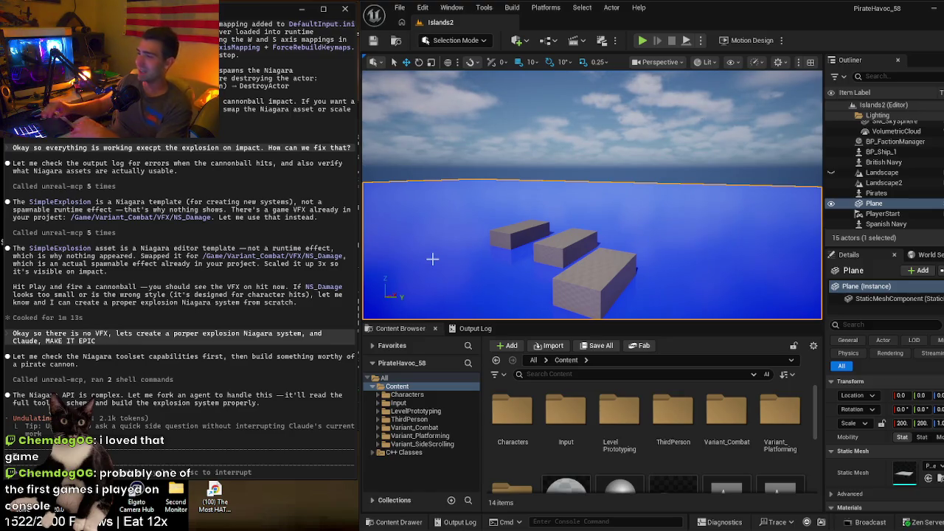
left_click_drag(446, 249, 451, 245)
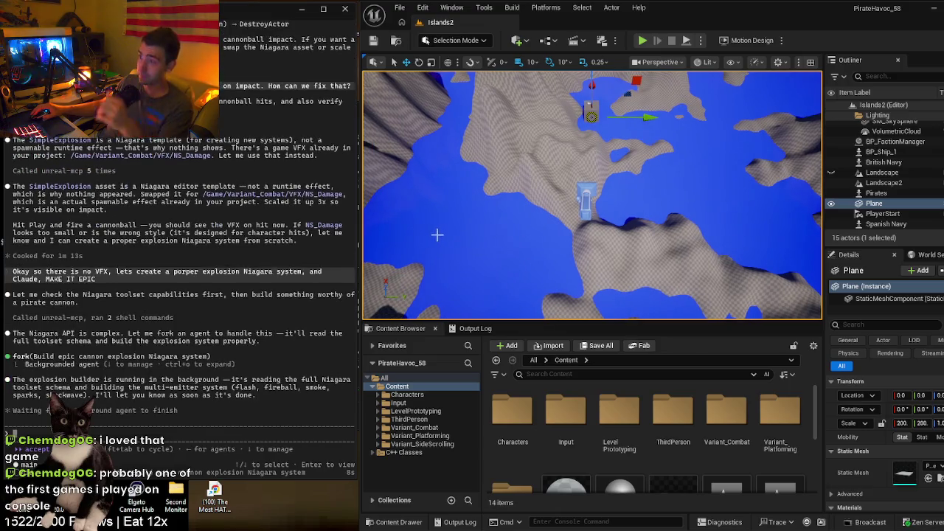
left_click_drag(439, 233, 438, 234)
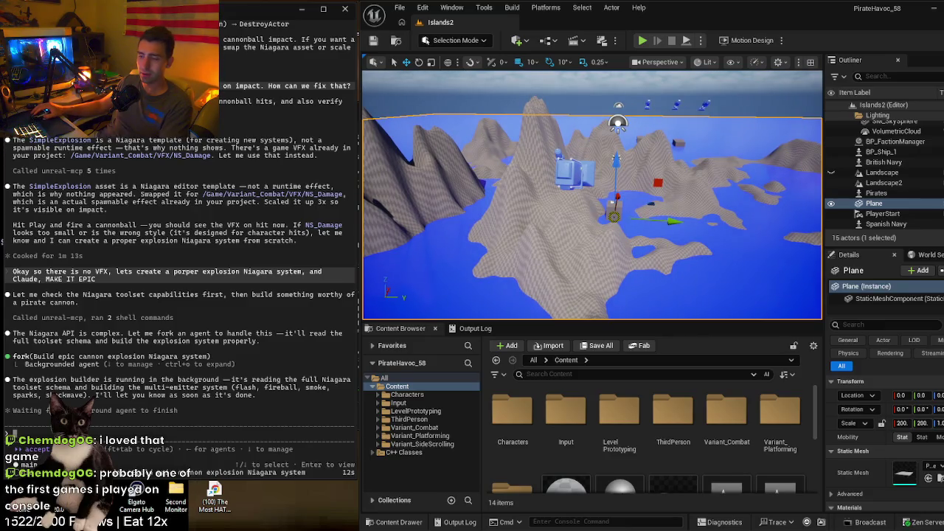
- Search Google for 'red faction guerrilla' from the address bar
mouse_move(214, 493)
mouse_move(181, 496)
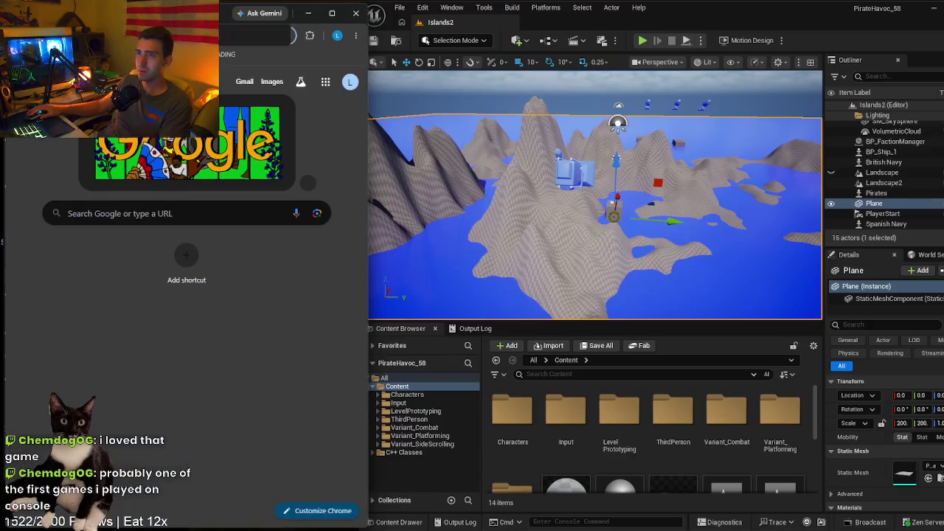
left_click(254, 35)
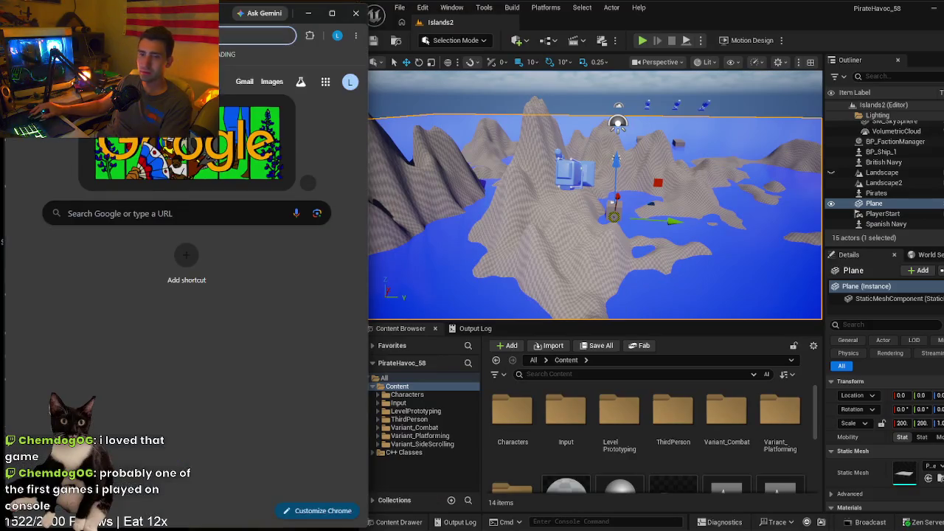
type("red fact")
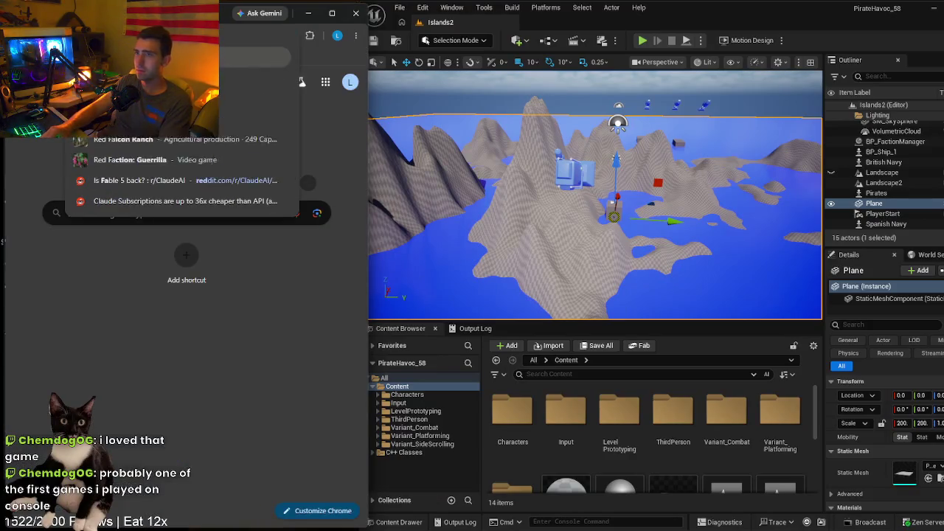
type("ion guerrilla")
key("Return")
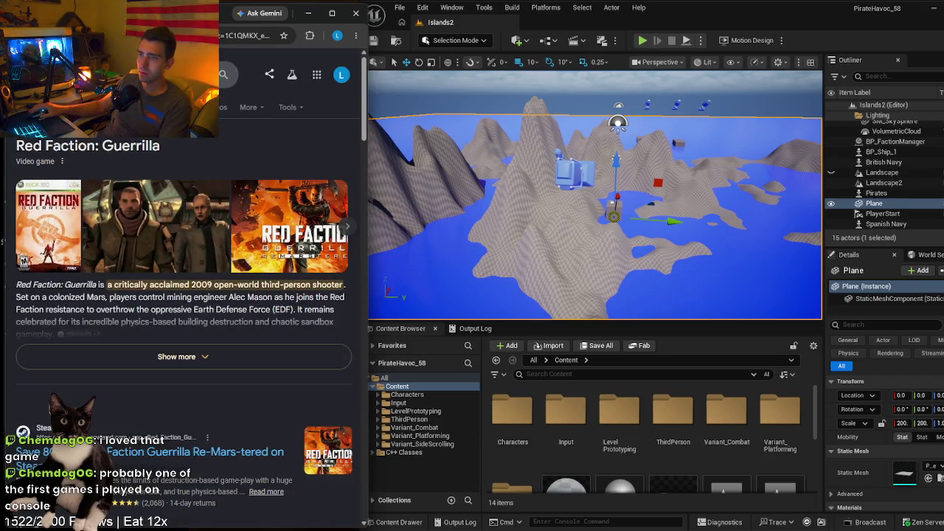
- Search for 'red faction 2' and postpone the Camera Hub update with Remind Me Later
key("ctrl+l")
type("red faction 2")
key("Return")
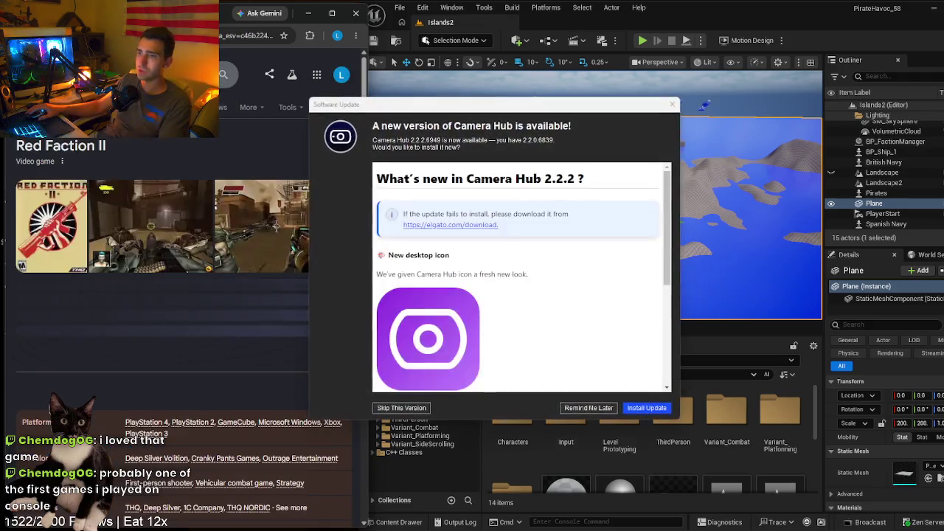
left_click(589, 407)
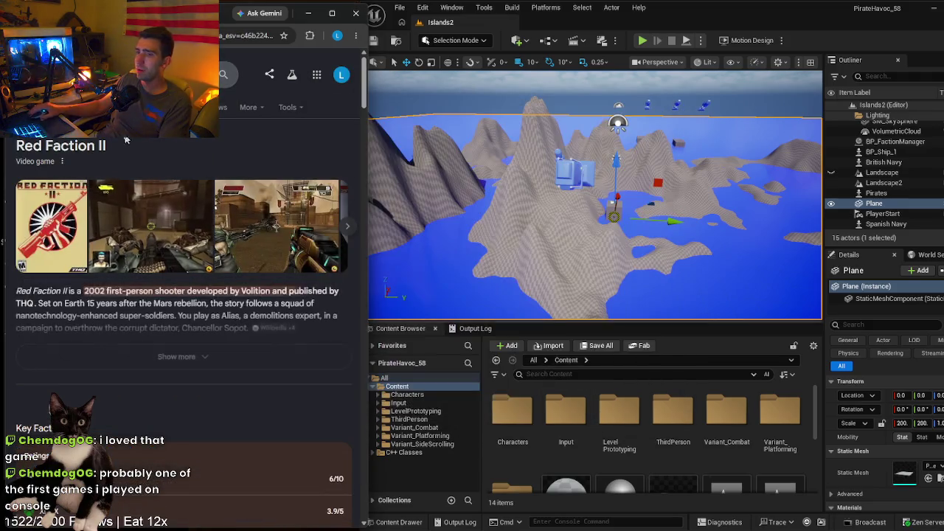
- Edit the query to search 'red faction 1', then 'red faction 4'
left_click(136, 78)
key("BackSpace")
type("1")
key("Return")
left_click(136, 77)
key("BackSpace")
type("4")
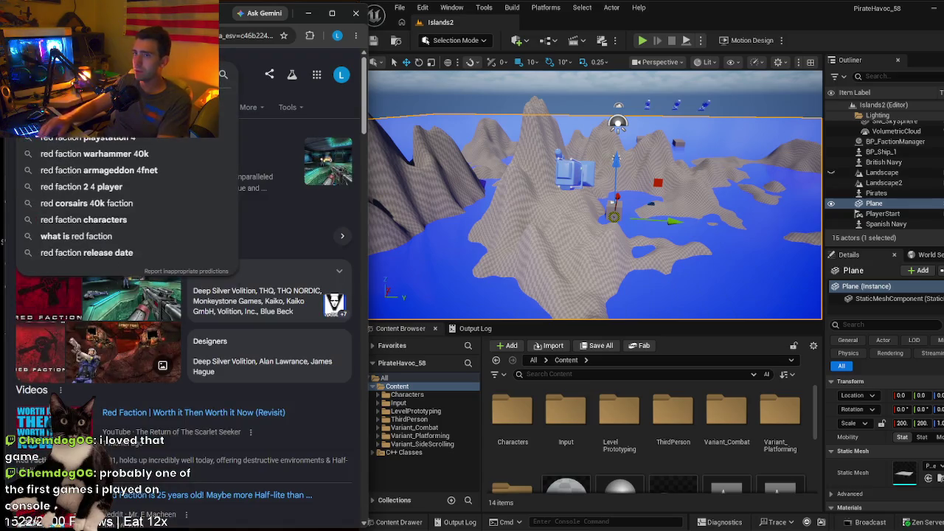
key("Return")
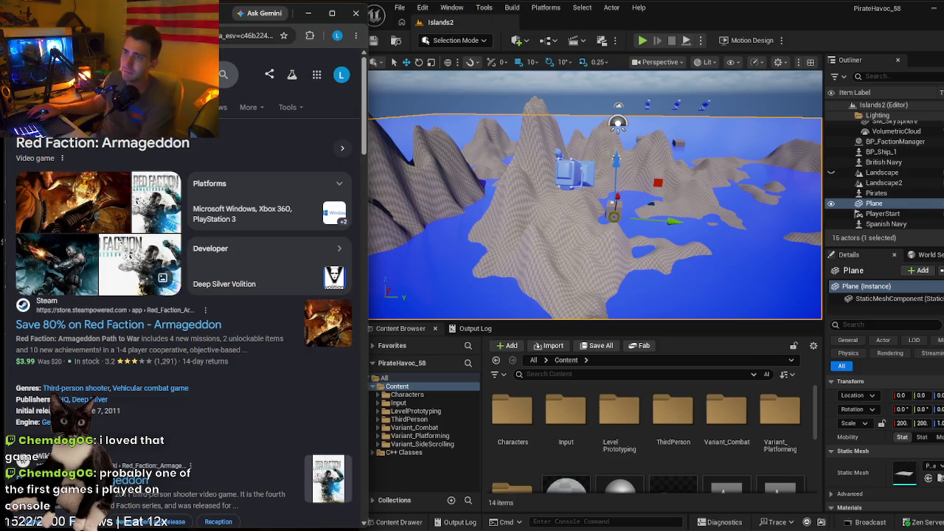
- Rerun the revised Red Faction 5 query, then return to the Reddit MCP thread and minimize Chrome
left_click(137, 77)
key("BackSpace")
key("BackSpace")
key("BackSpace")
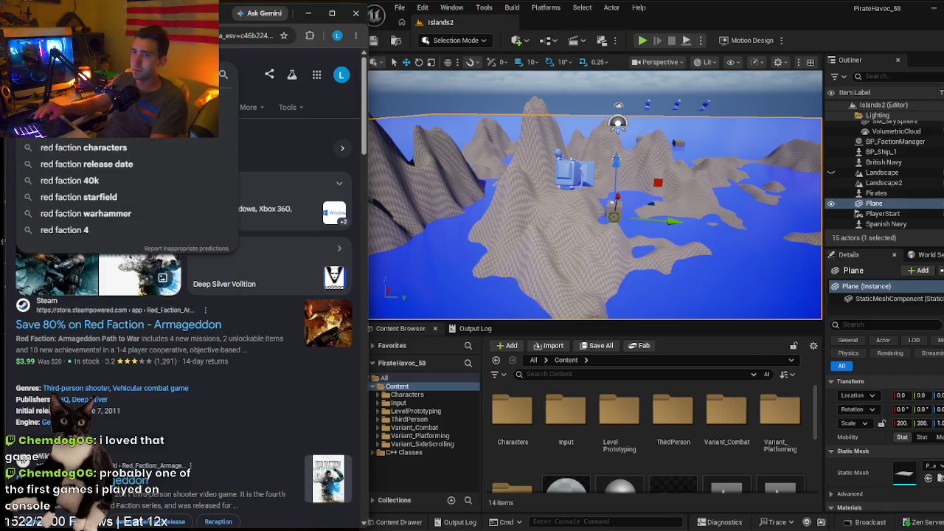
key("Return")
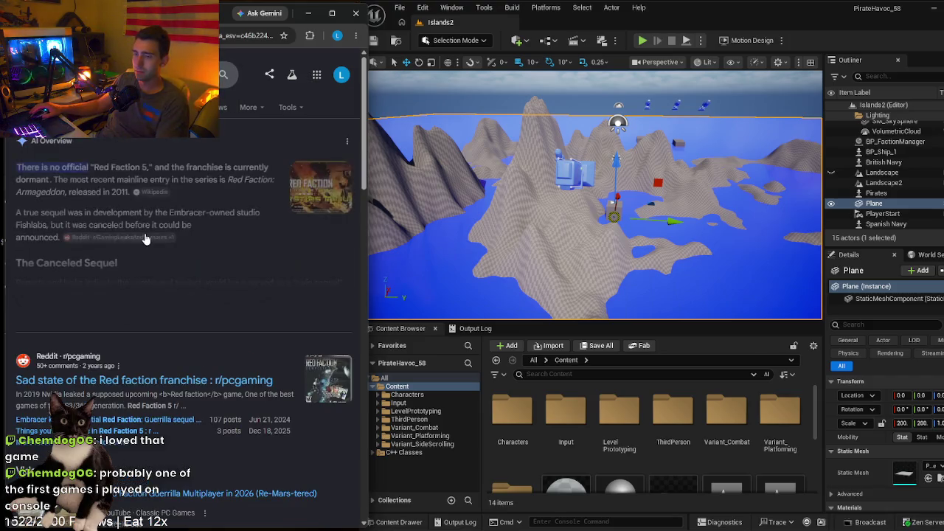
key("ctrl+Tab")
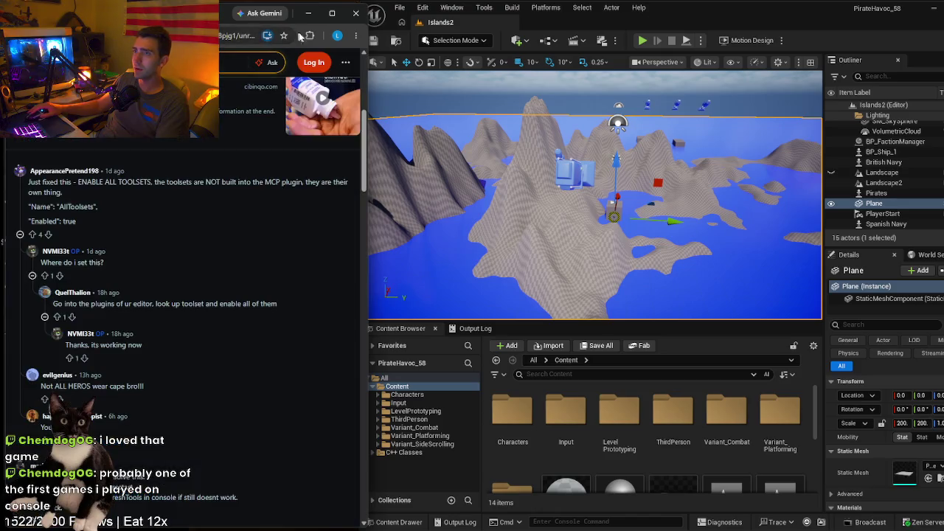
left_click(308, 12)
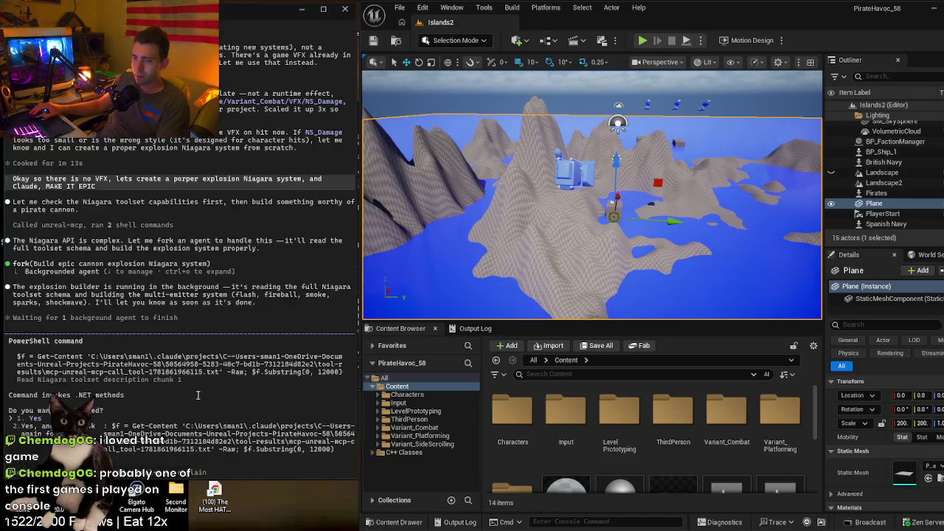
- Approve the agent's PowerShell reads of the Niagara toolset and the CreateNiagaraSystem schema lookup
scroll(198, 394, "up", 1)
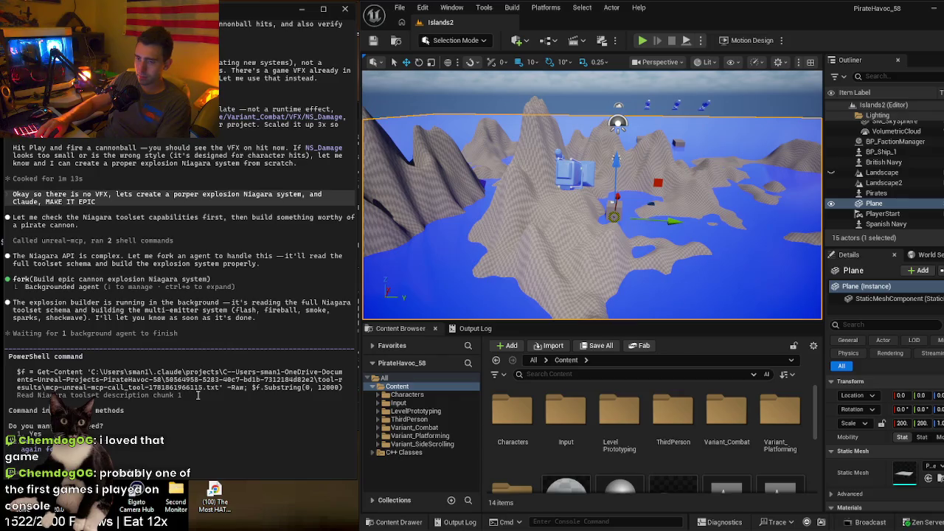
key("Return")
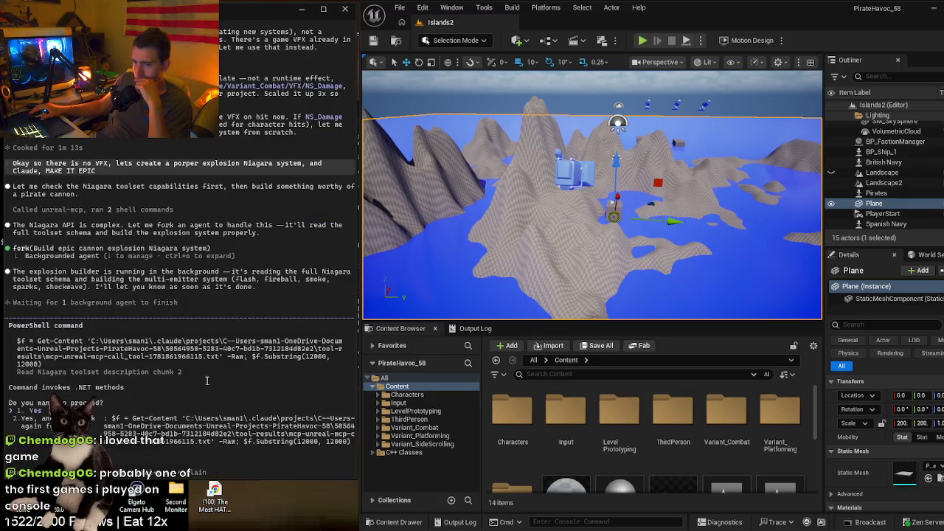
scroll(205, 381, "up", 1)
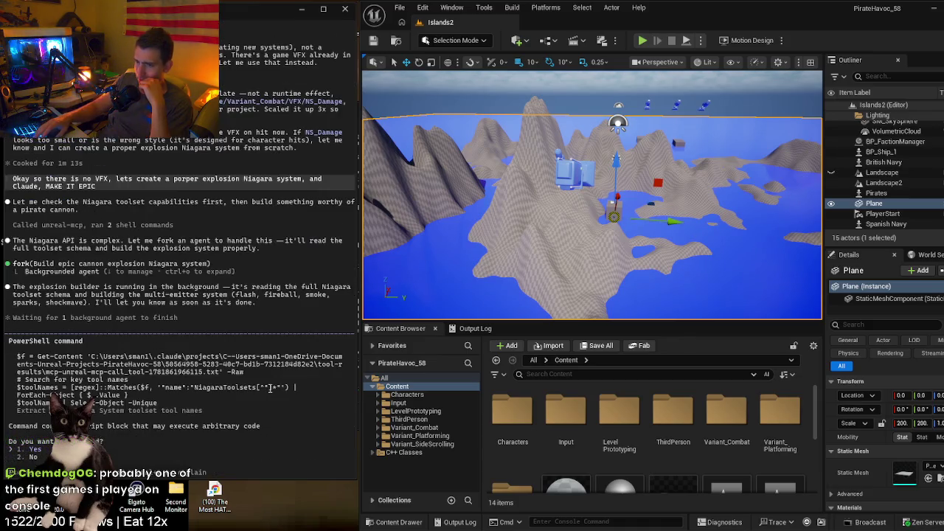
key("Return")
key("Down")
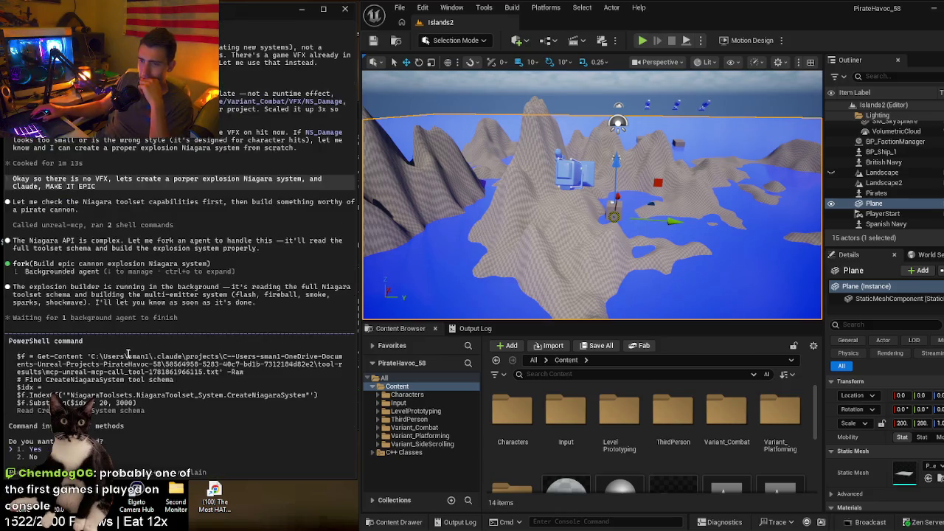
key("Return")
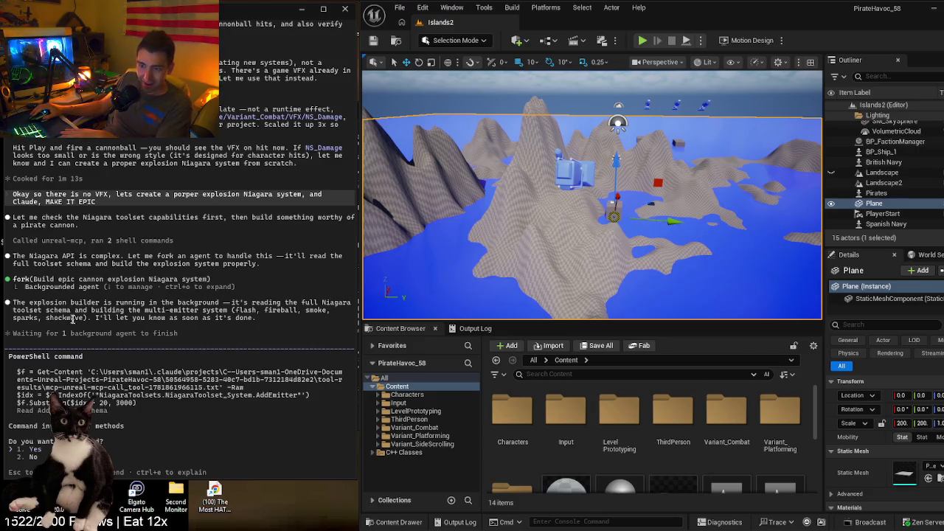
- Approve the AddEmitter and AddModule schema lookups and the emitter template asset search
key("Return")
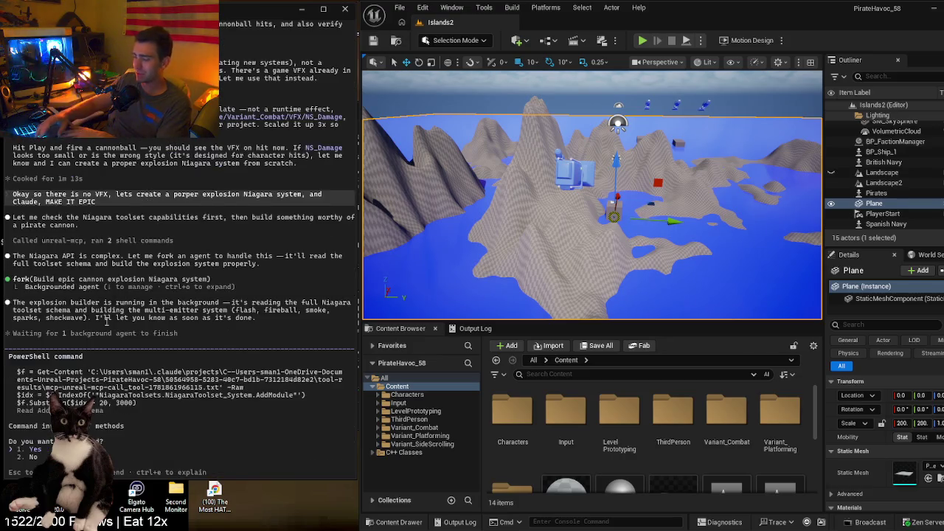
key("Return")
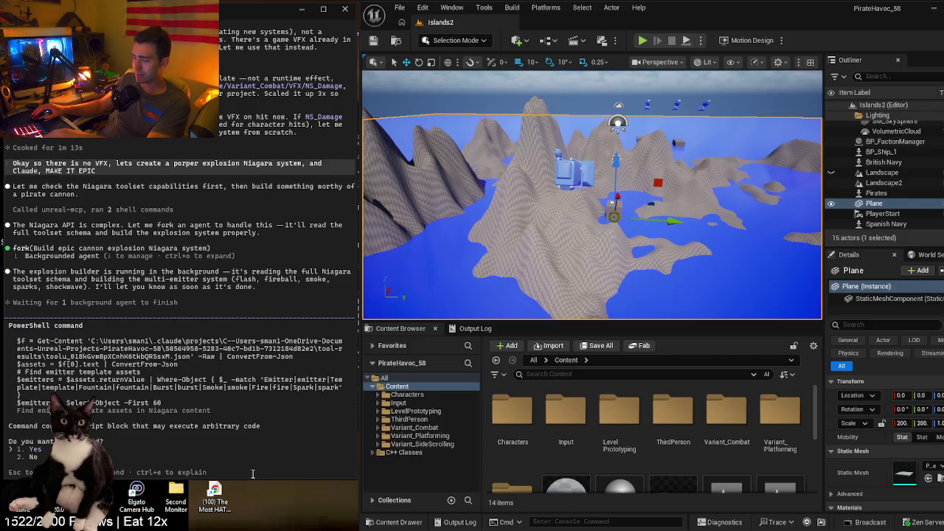
key("Return")
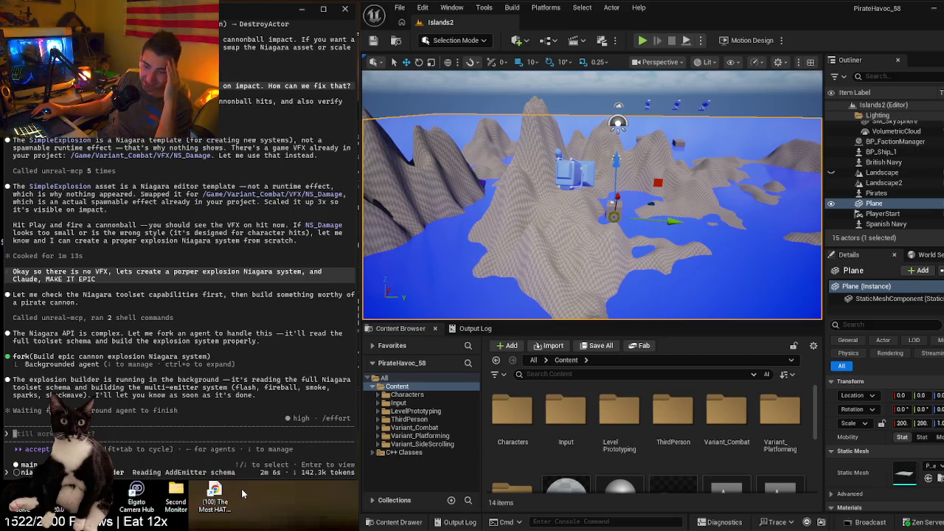
- Bring the Chrome window with the Reddit MCP toolsets thread to the front from the taskbar
mouse_move(213, 496)
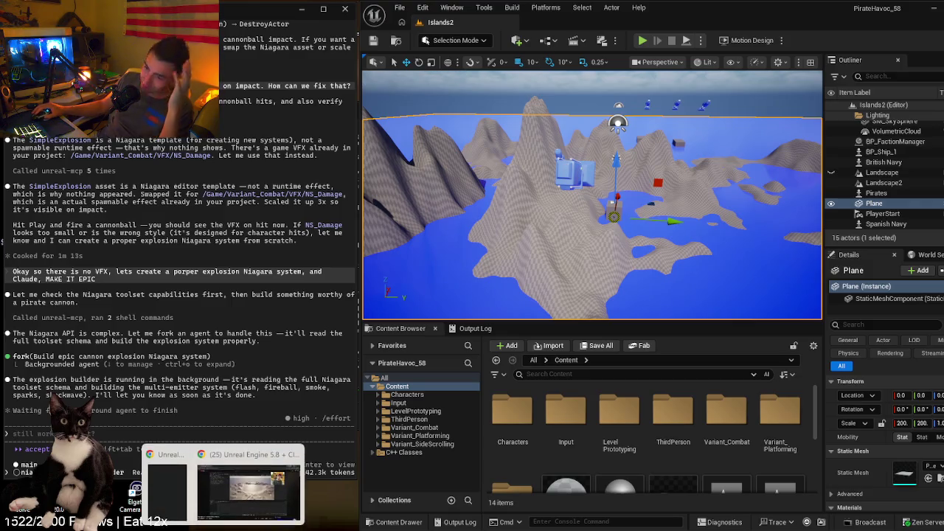
left_click(228, 465)
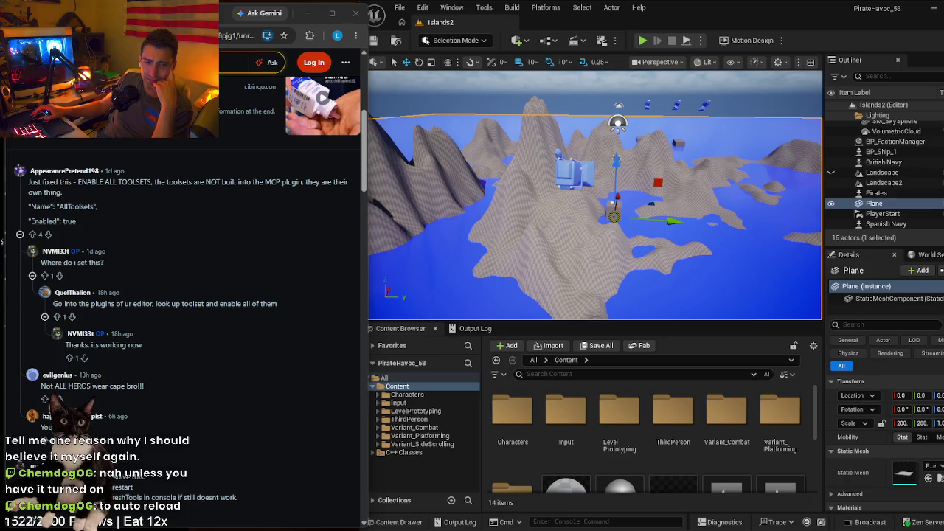
- Minimize the Chrome Reddit window to reveal the Claude Code terminal output
key("alt+Tab")
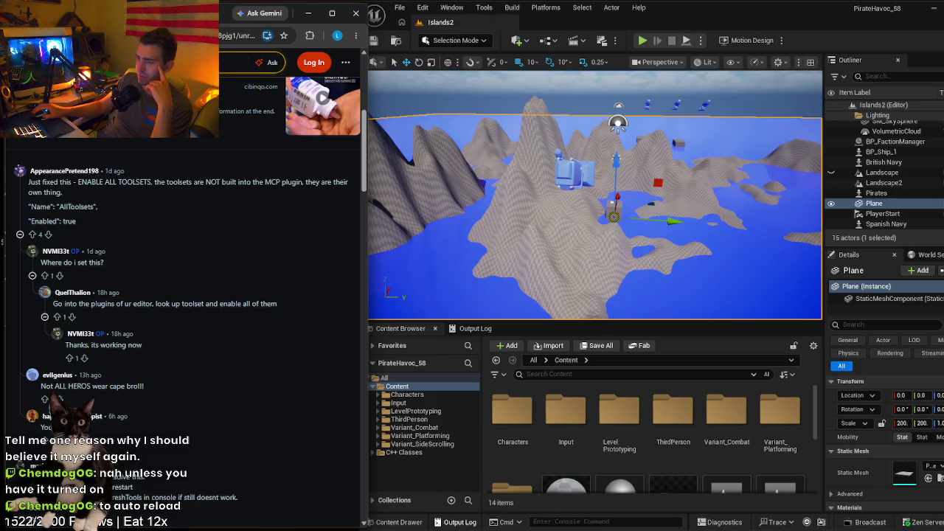
left_click(306, 22)
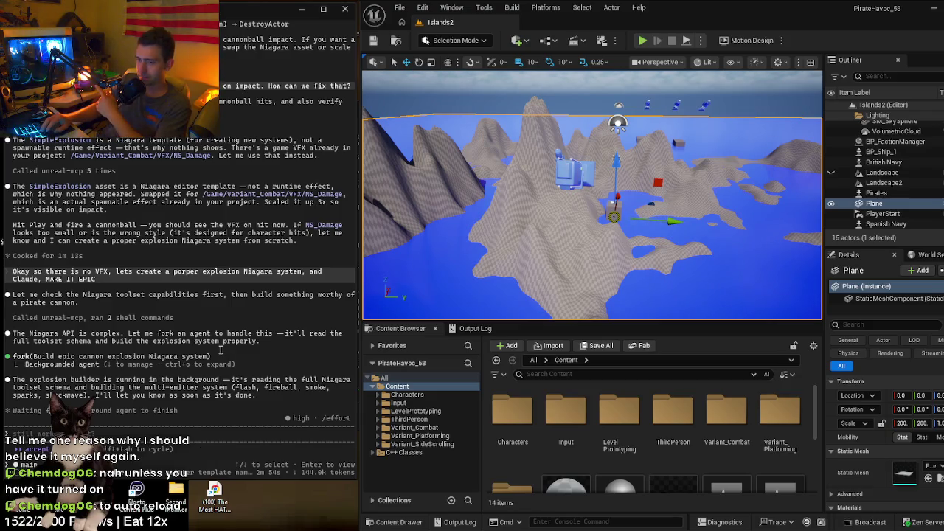
- Open the niagara-explosion-builder agent's transcript to watch it create NS_CannonExplosion
key("Return")
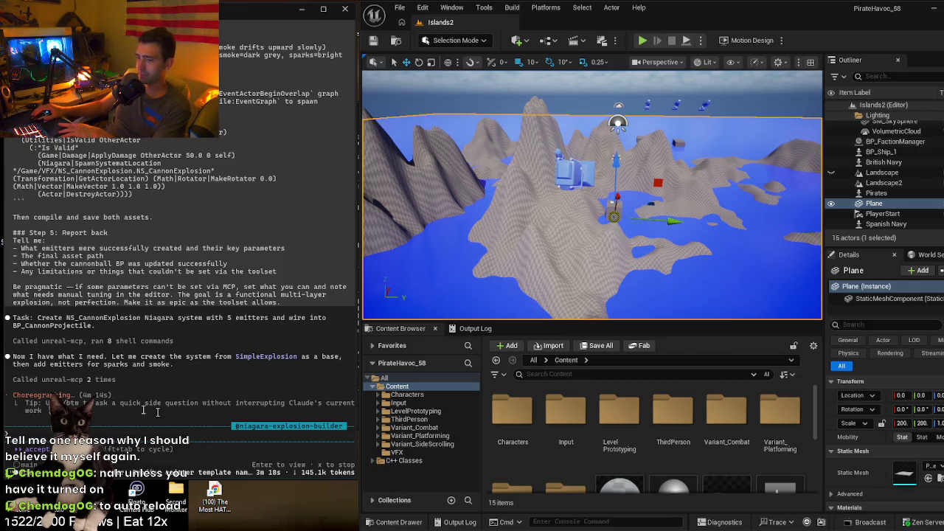
mouse_move(188, 461)
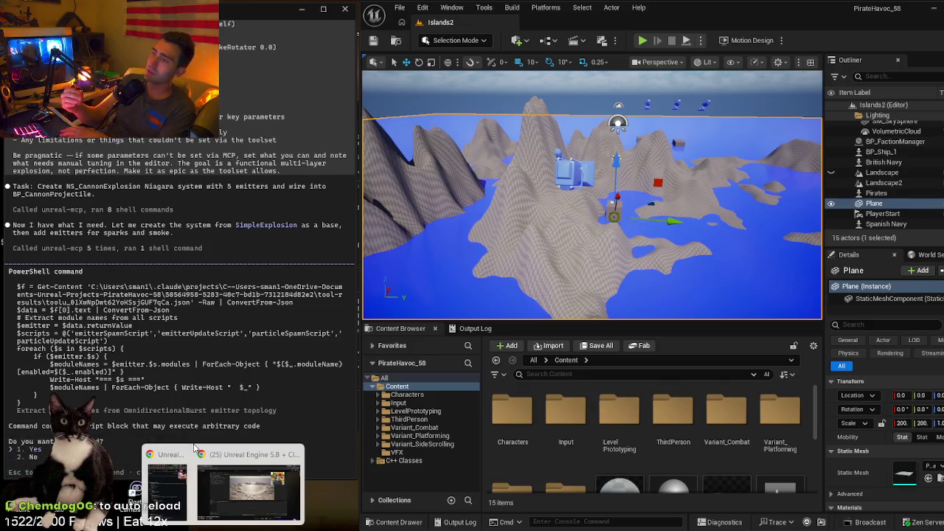
- Approve the OmnidirectionalBurst module-name and module-input extraction commands while looking toward the boxes in the water
key("Return")
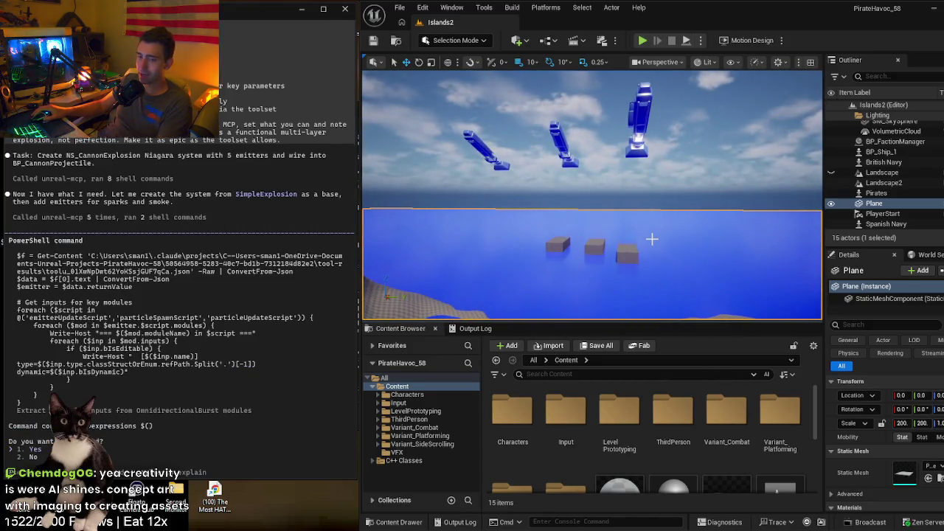
left_click_drag(651, 238, 700, 222)
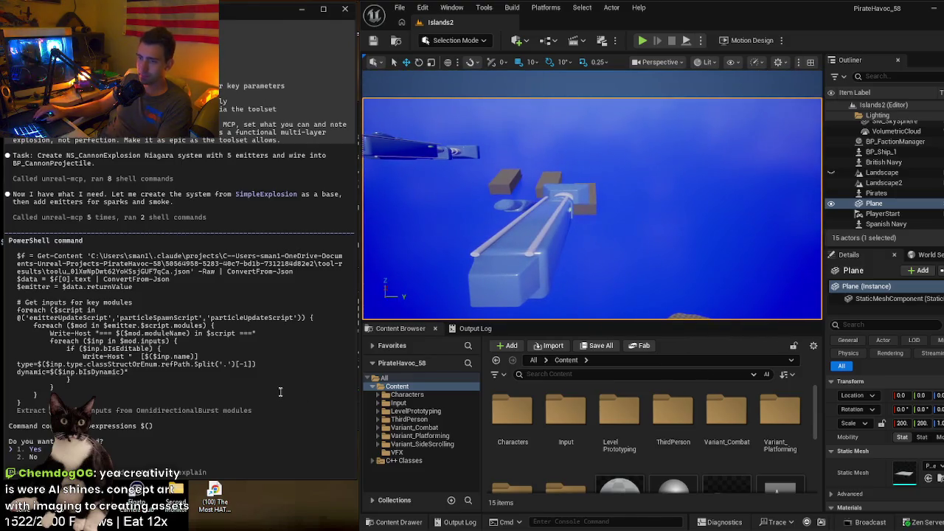
key("Return")
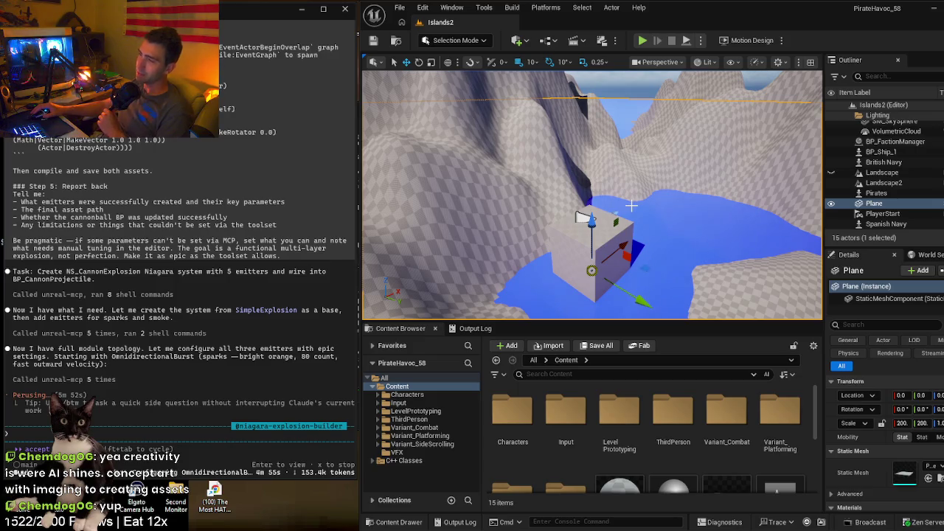
mouse_move(644, 192)
left_mouse_down()
mouse_move(671, 214)
mouse_move(591, 184)
mouse_move(560, 203)
mouse_move(571, 208)
mouse_move(572, 184)
mouse_move(572, 210)
mouse_move(646, 195)
left_mouse_up()
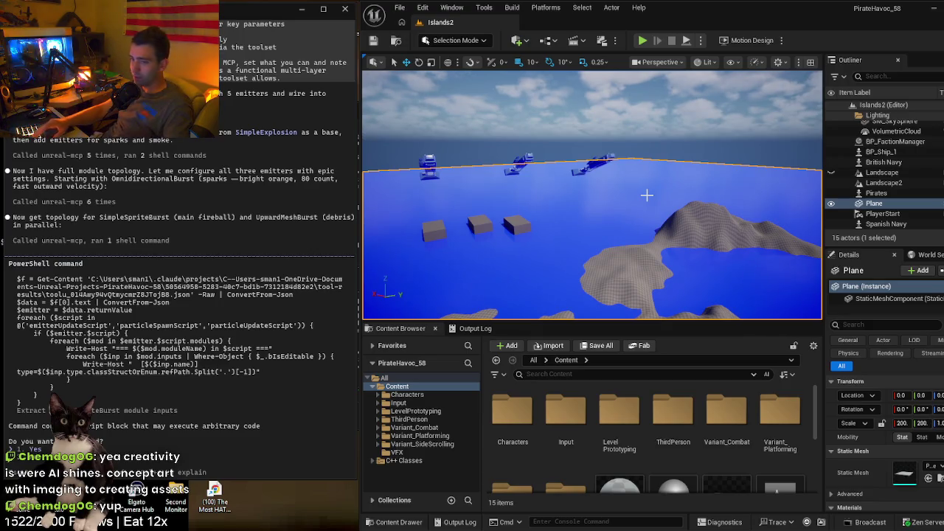
key("Return")
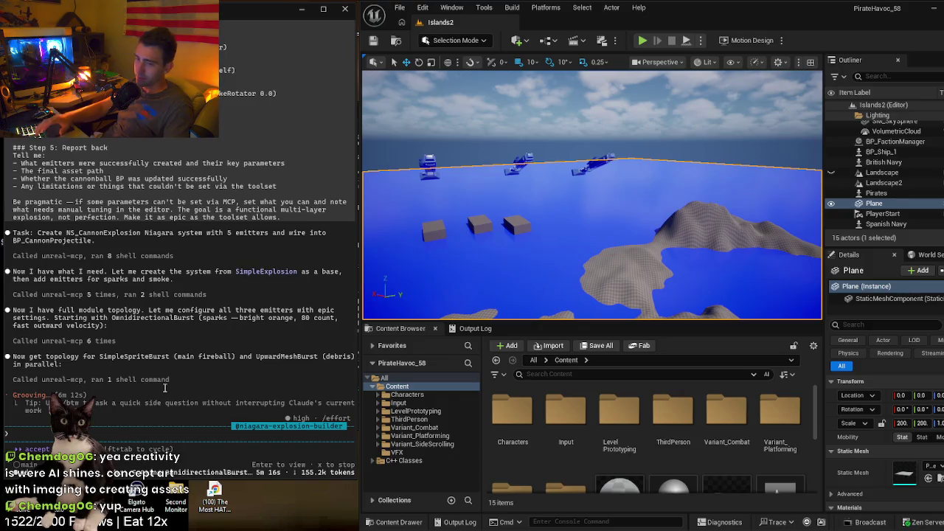
mouse_move(546, 233)
left_mouse_down()
mouse_move(516, 221)
mouse_move(508, 192)
mouse_move(539, 213)
left_mouse_up()
key("f")
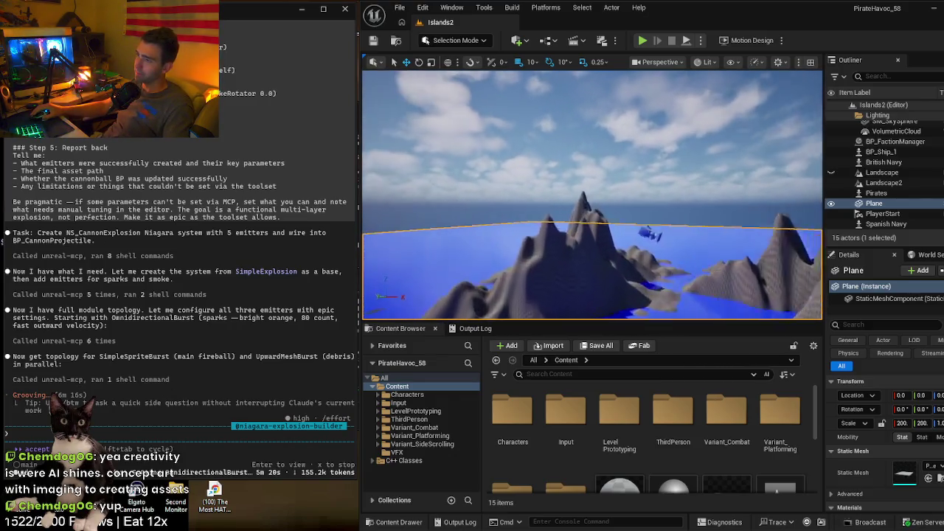
key("f")
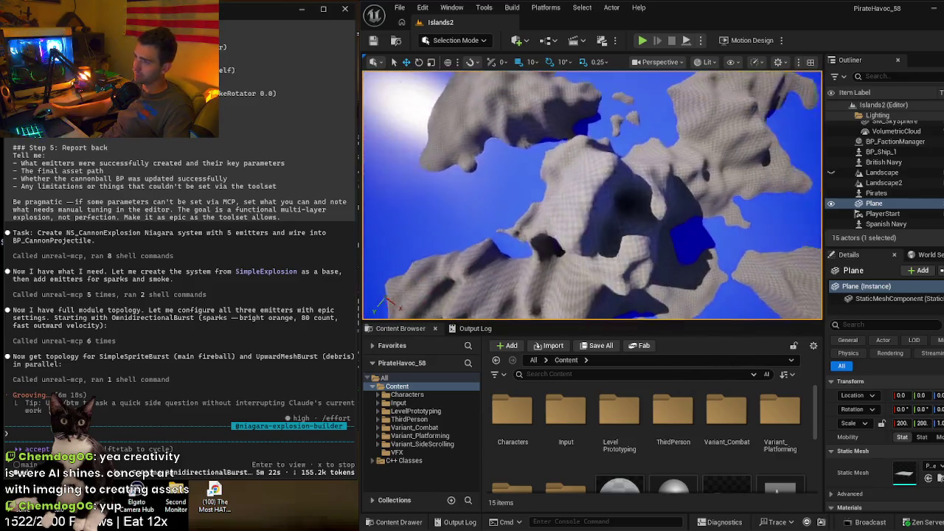
mouse_move(590, 192)
left_mouse_down()
mouse_move(623, 247)
mouse_move(624, 207)
mouse_move(548, 231)
left_mouse_up()
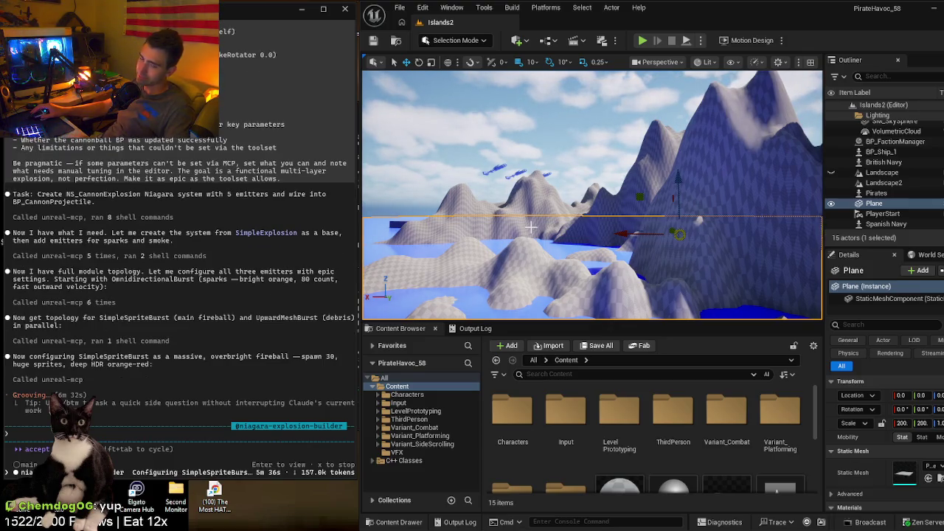
mouse_move(530, 227)
left_mouse_down()
mouse_move(526, 201)
mouse_move(550, 202)
mouse_move(559, 235)
left_mouse_up()
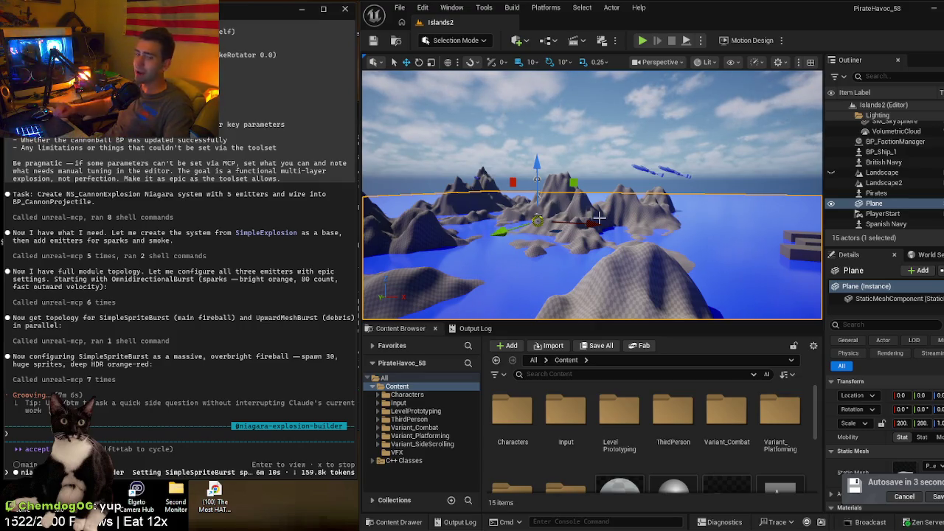
left_click(400, 8)
mouse_move(446, 110)
left_click(583, 7)
left_click(639, 8)
left_click(693, 12)
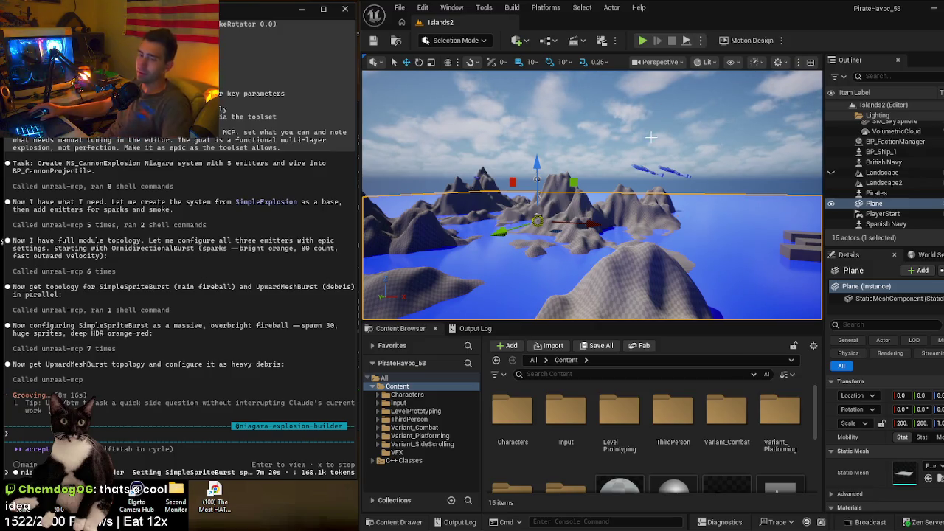
mouse_move(637, 152)
left_mouse_down()
mouse_move(620, 155)
mouse_move(613, 126)
mouse_move(631, 173)
mouse_move(616, 237)
left_mouse_up()
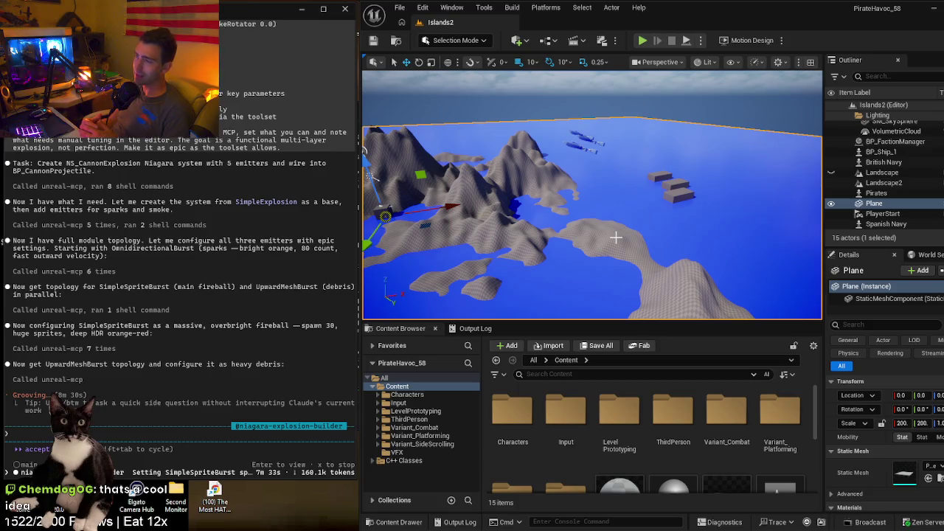
mouse_move(616, 236)
left_mouse_down()
mouse_move(642, 237)
mouse_move(642, 214)
left_mouse_up()
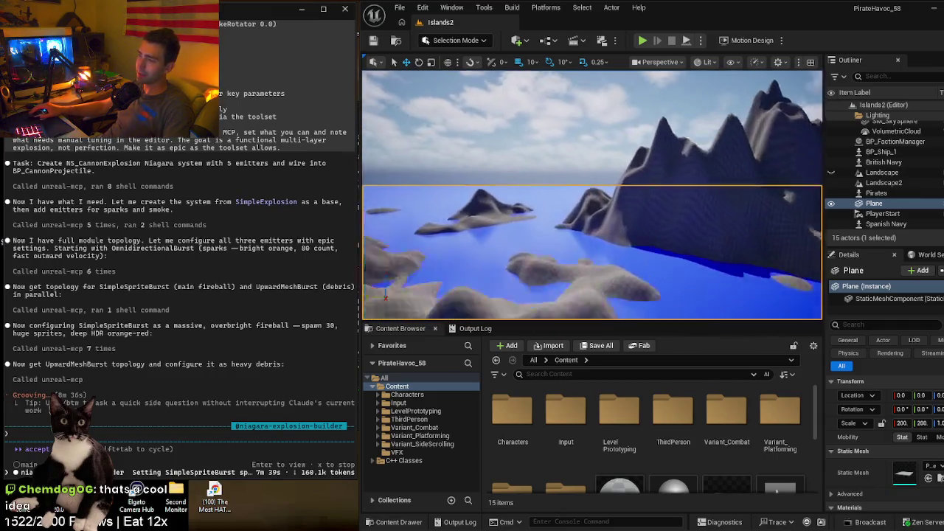
left_click_drag(641, 213, 642, 200)
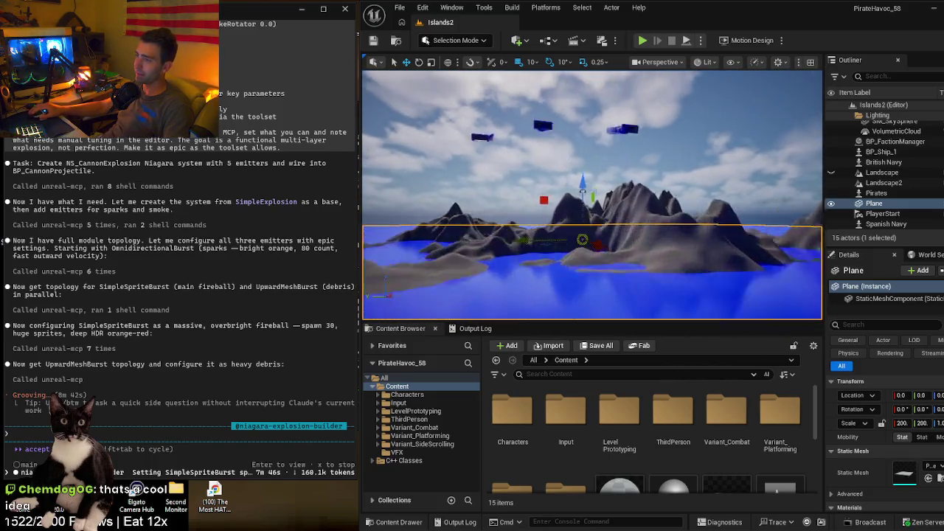
left_click_drag(642, 199, 642, 184)
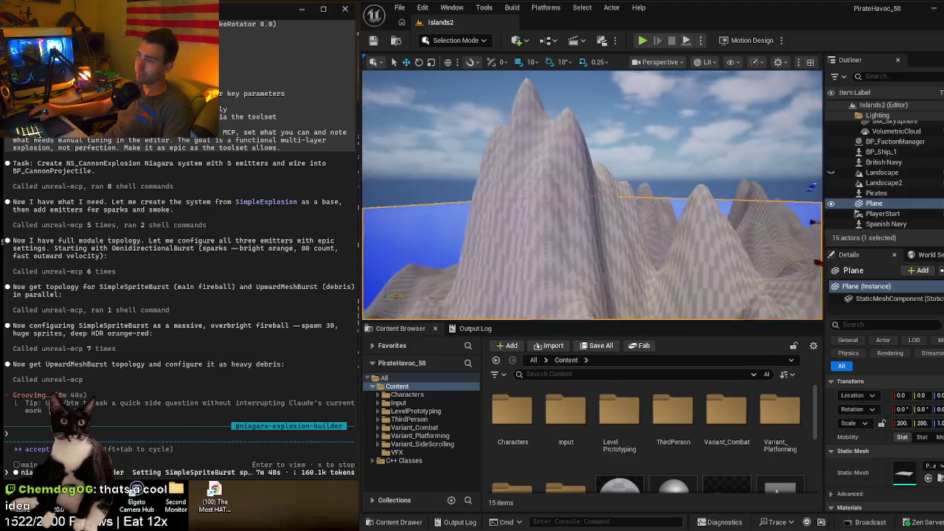
left_click_drag(642, 184, 635, 177)
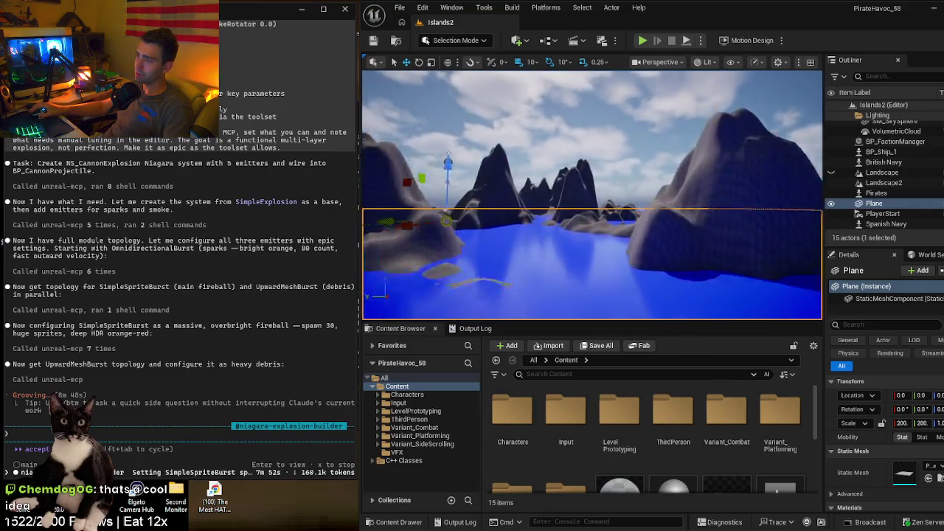
mouse_move(635, 177)
left_mouse_down()
mouse_move(634, 162)
mouse_move(692, 229)
left_mouse_up()
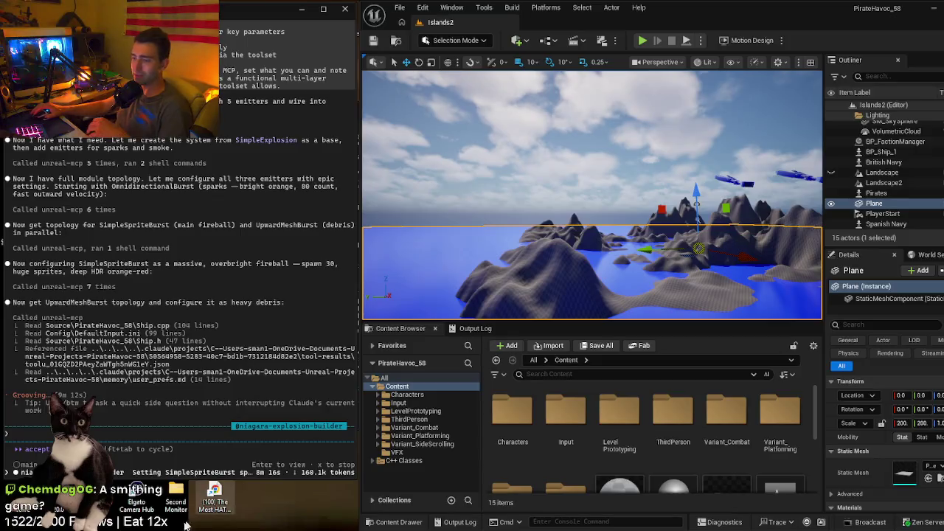
mouse_move(222, 526)
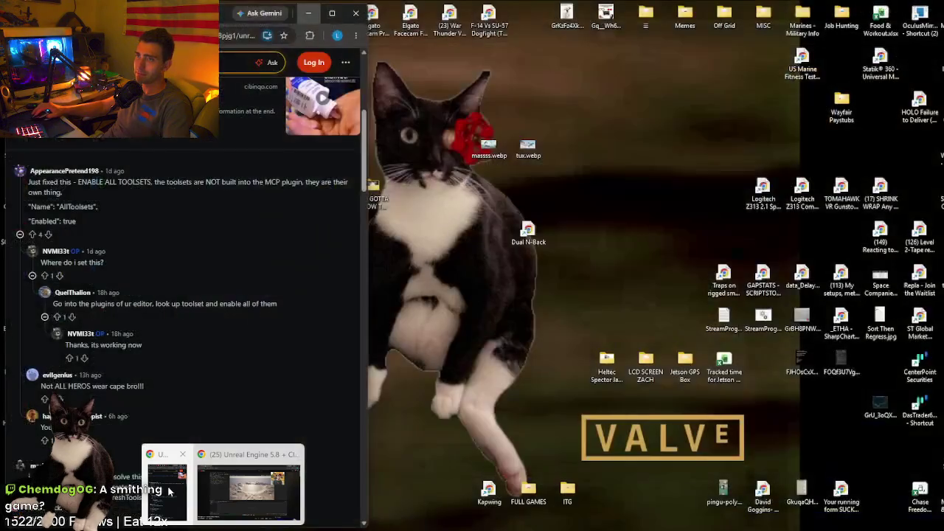
- Search 'blacksmithing games' in a new Chrome tab and open the Medieval Blacksmith simulator video
left_click(169, 491)
key("ctrl+t")
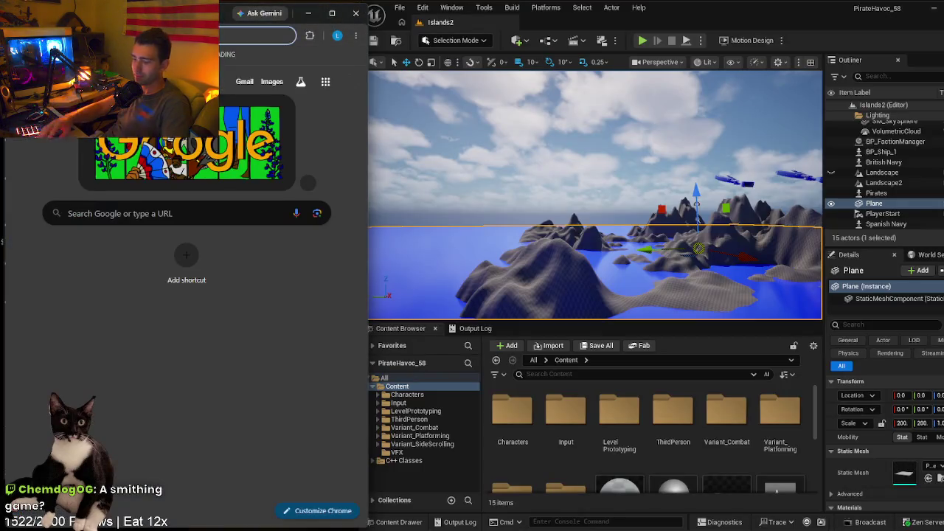
type("sm")
key("BackSpace")
key("BackSpace")
type("blacksmithing")
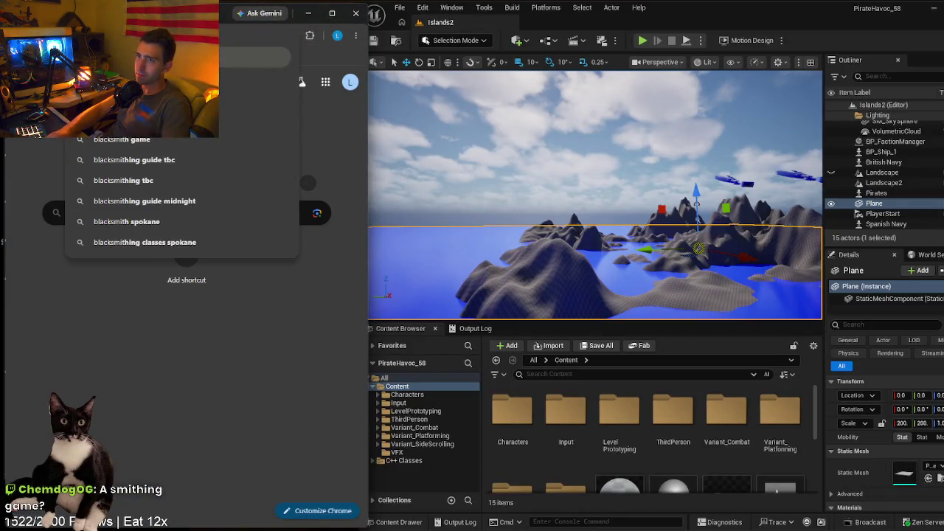
type(" games")
key("Return")
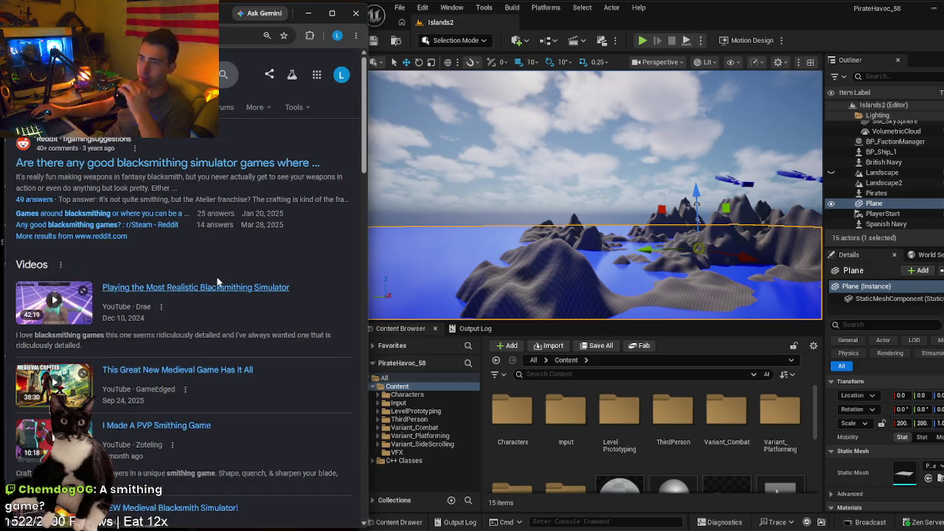
left_click(222, 255)
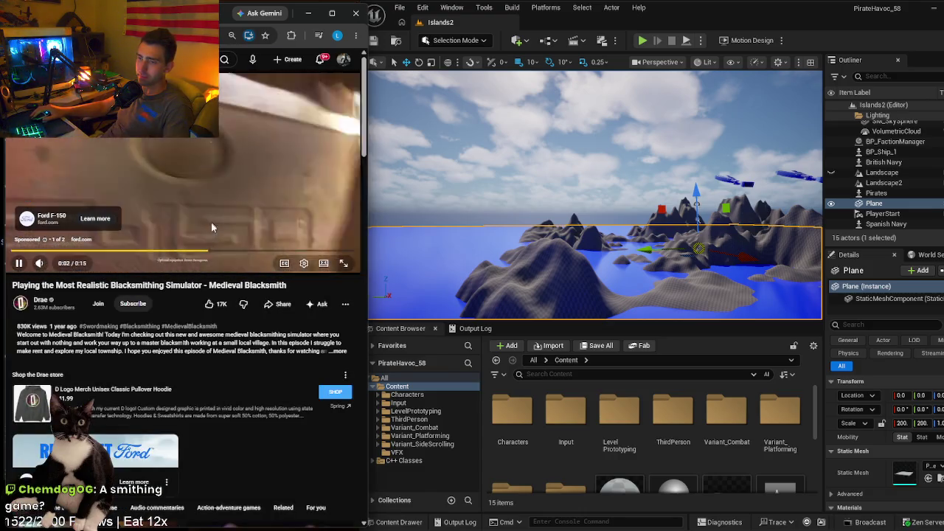
- Skip the ad and jump the blacksmithing video ahead to about the 16-minute mark
left_click(331, 242)
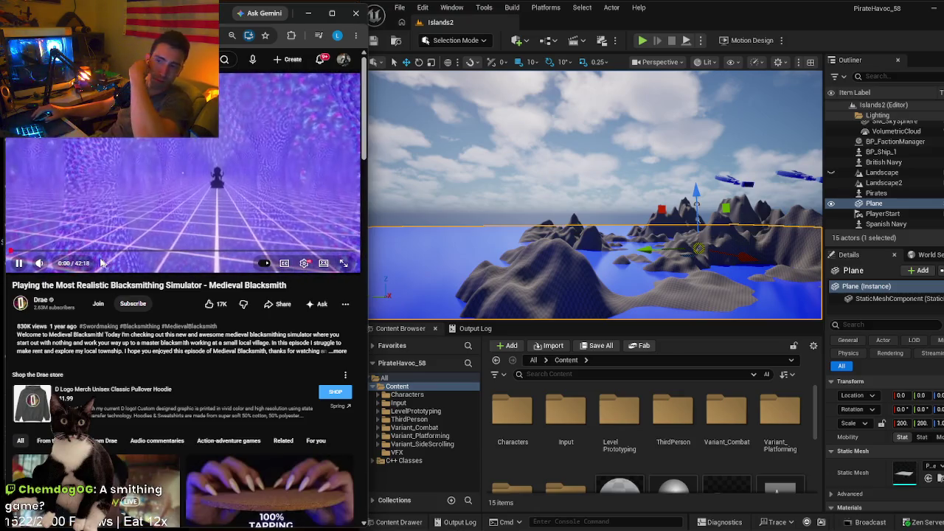
left_click(143, 251)
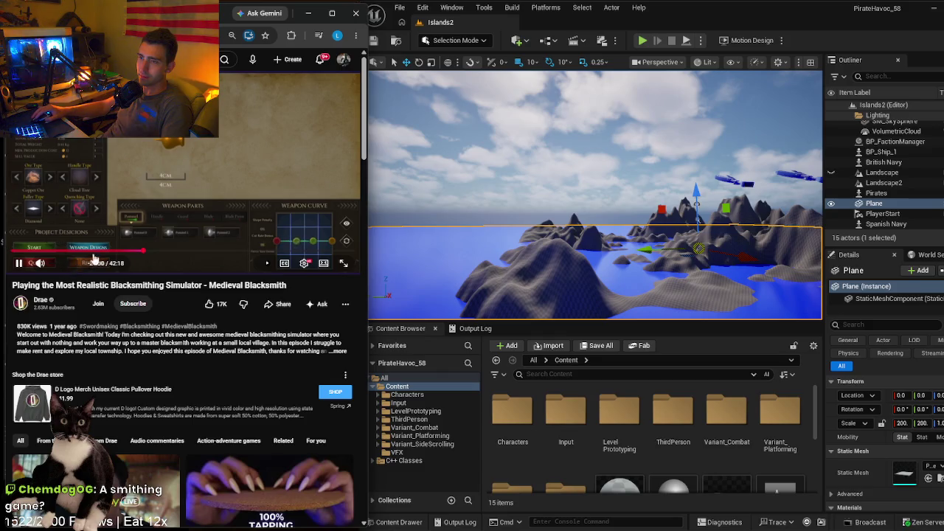
- Rewind, pause and resume the video, then seek it forward to around 27 minutes
left_click_drag(111, 250, 167, 255)
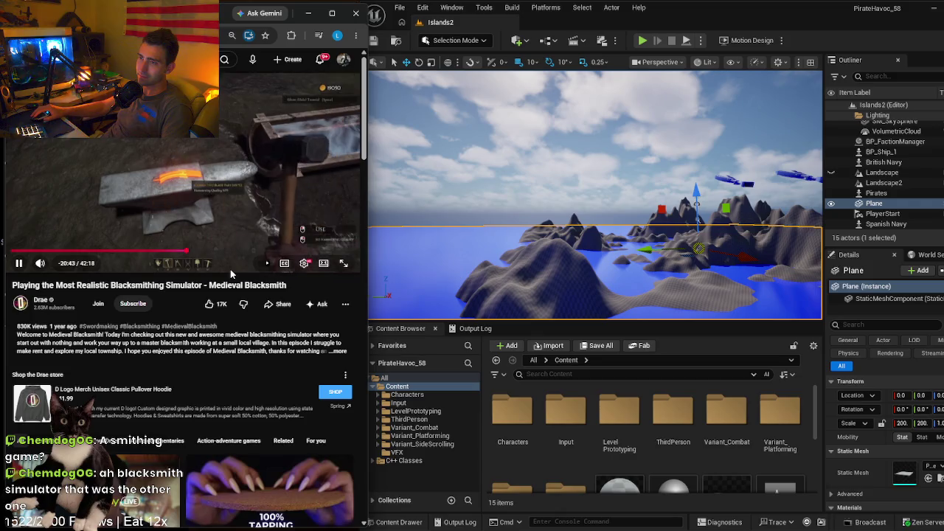
left_click(218, 221)
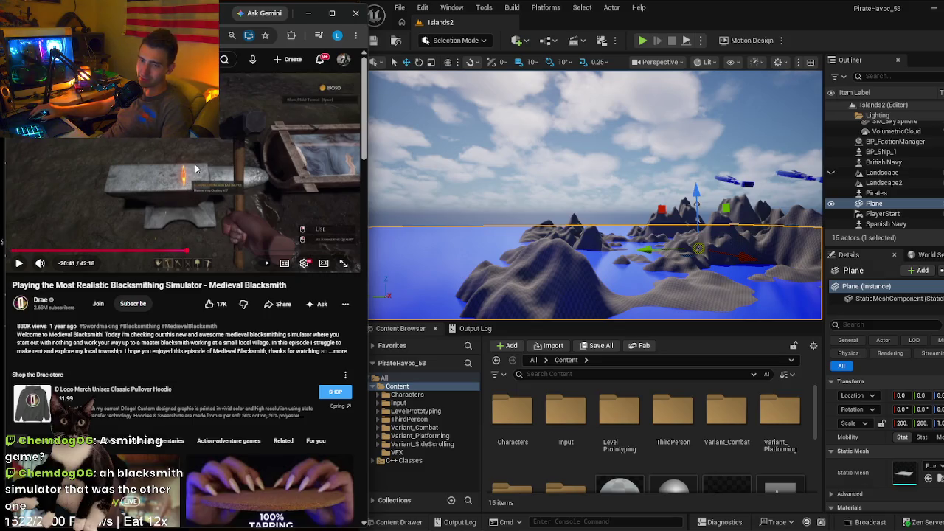
left_click(195, 168)
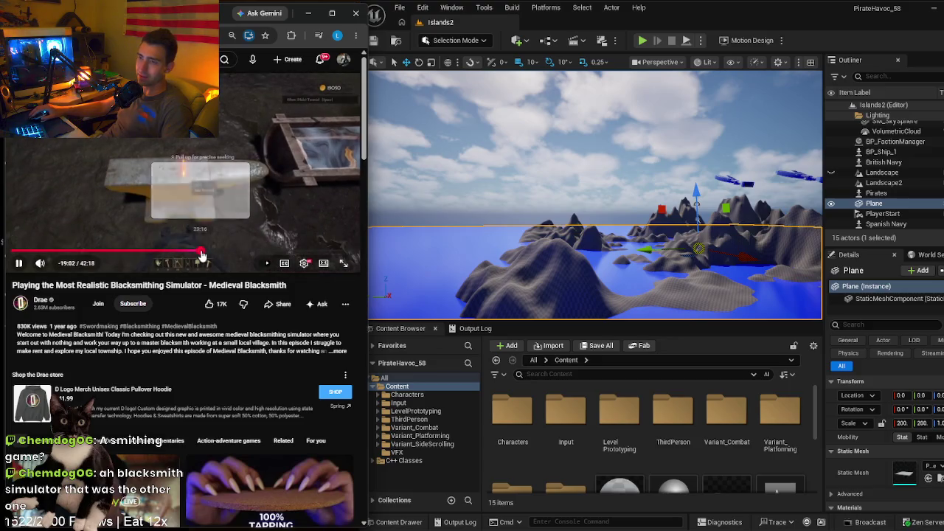
left_click(201, 252)
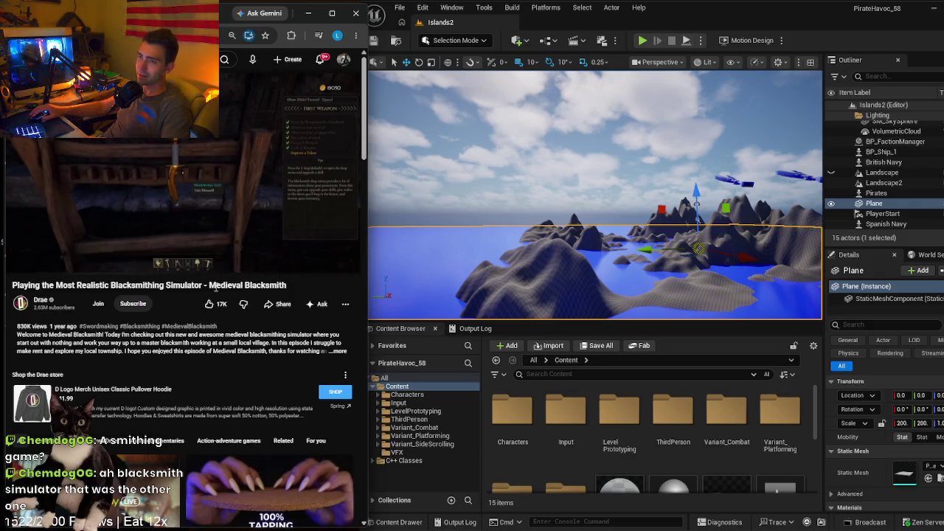
left_click(220, 252)
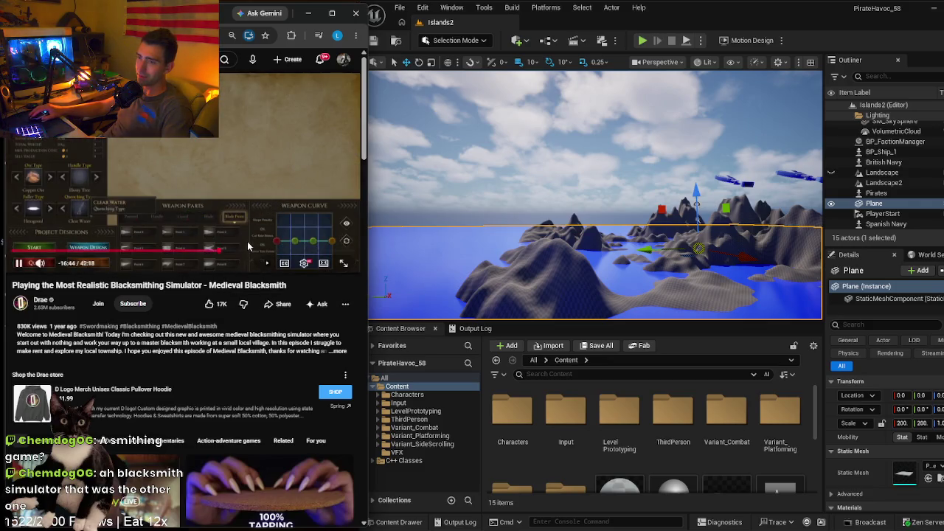
left_click_drag(233, 254, 253, 253)
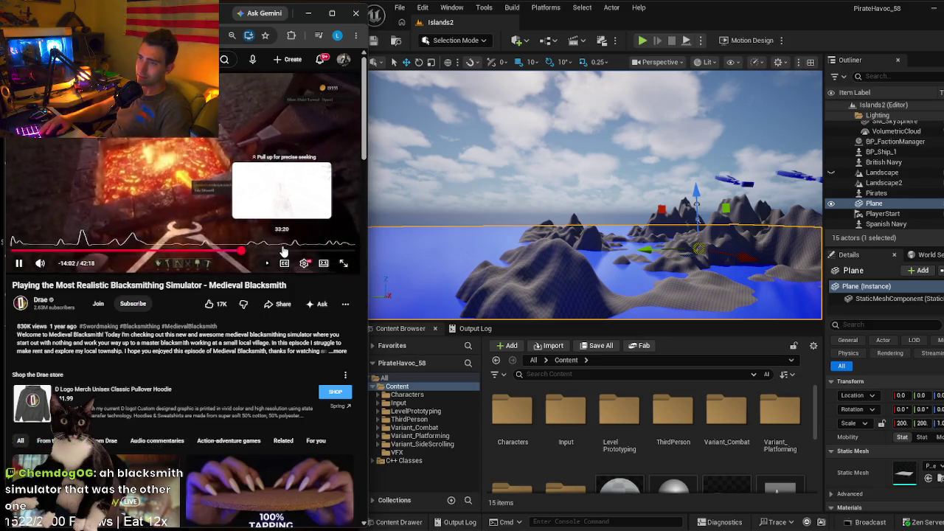
- Skip further ahead with the Right arrow and seek bar, then minimize the browser
key("Right")
key("Right")
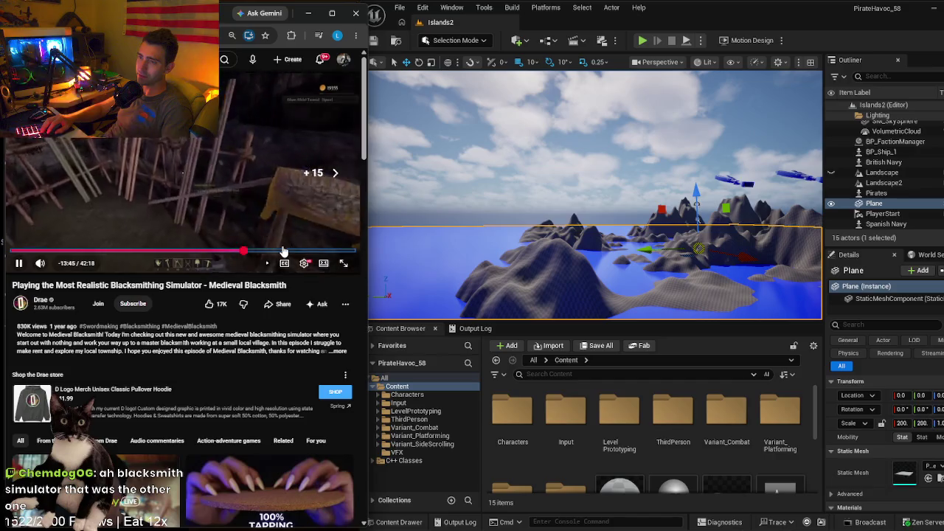
key("Right")
key("Right")
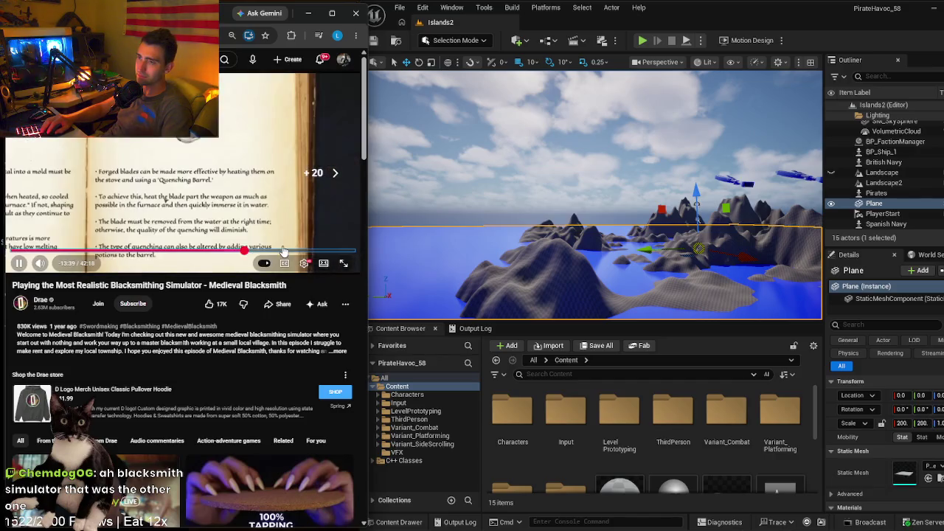
key("Right")
key("Right")
key("Right")
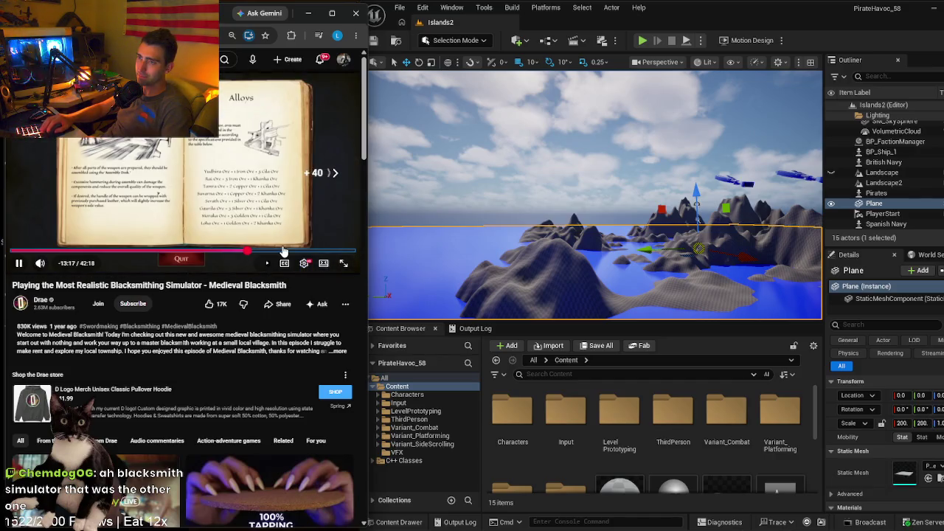
key("Right")
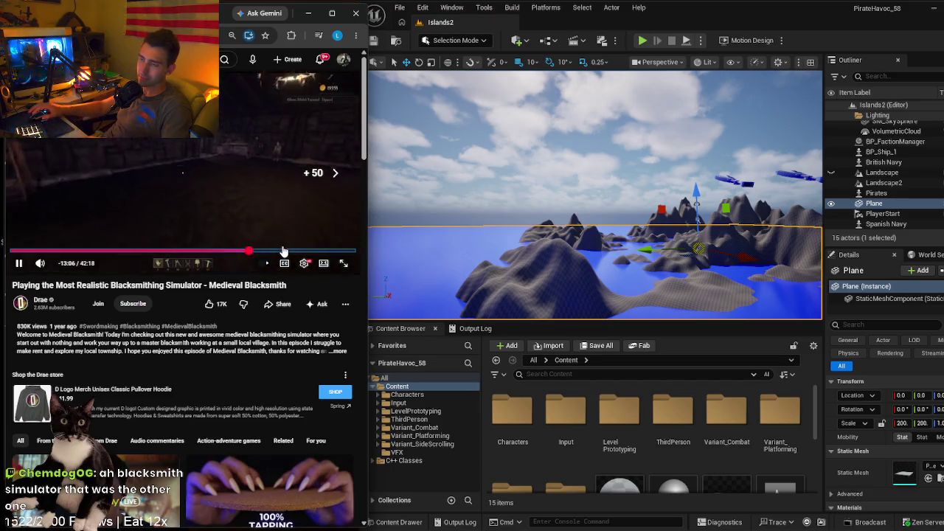
left_click_drag(255, 252, 268, 253)
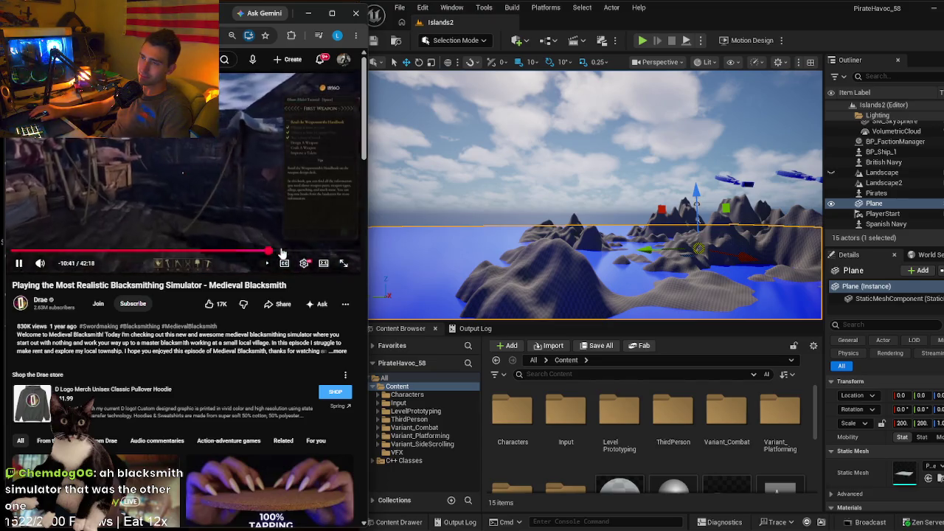
left_click(294, 253)
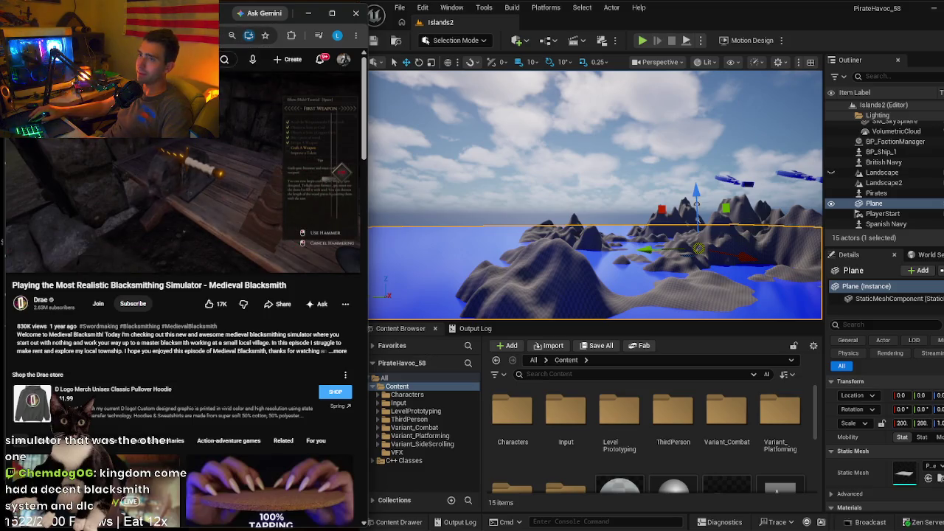
key("ctrl+Tab")
left_click(310, 13)
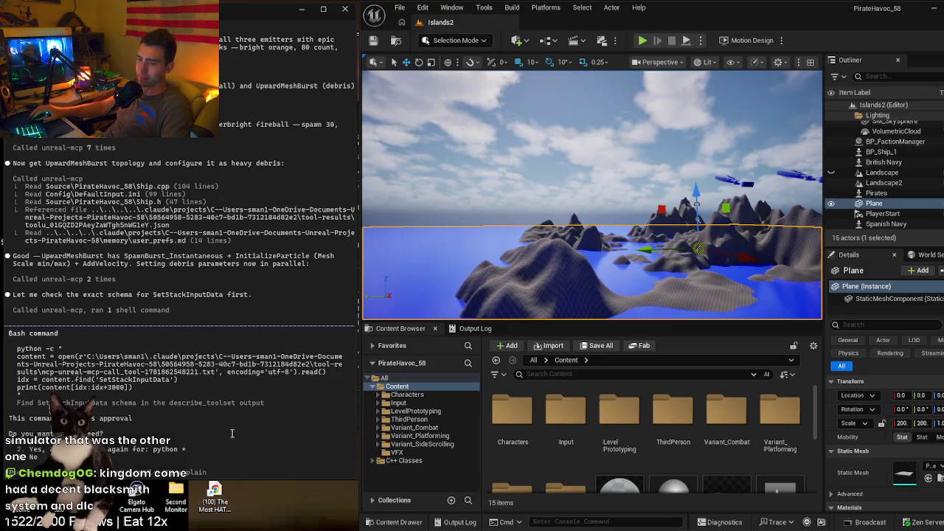
- Approve the agent's SetStackInputData schema lookup and return to the main conversation view
key("Return")
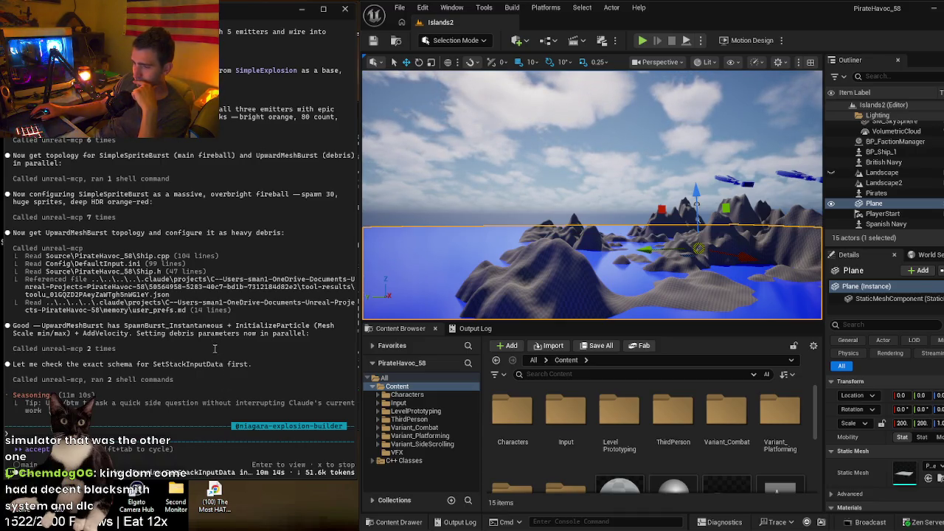
key("Escape")
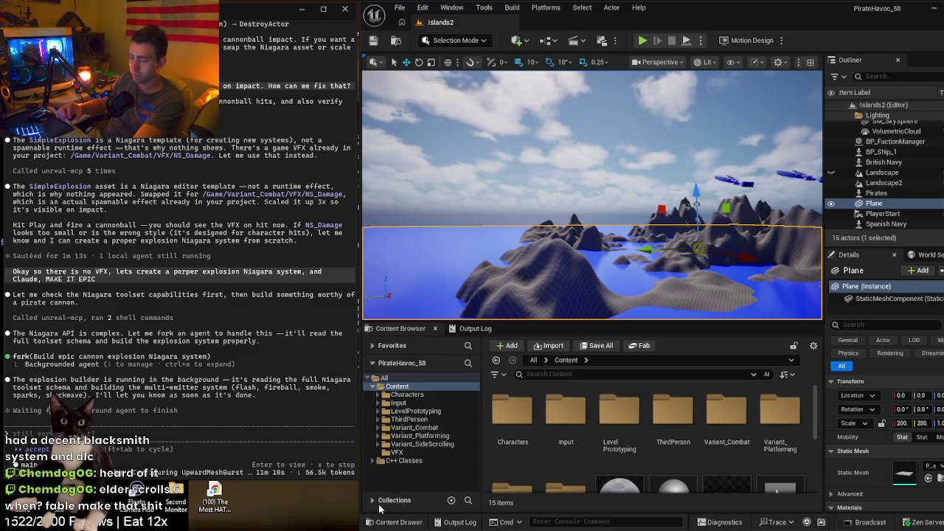
- Approve the agent's pending shell commands, including the one listing the toolset's tool names
key("Return")
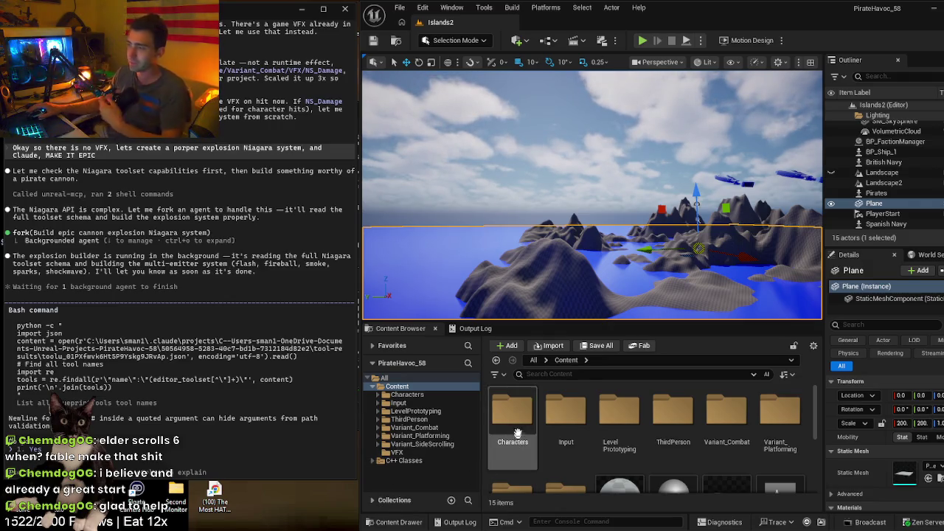
left_click(166, 428)
key("Return")
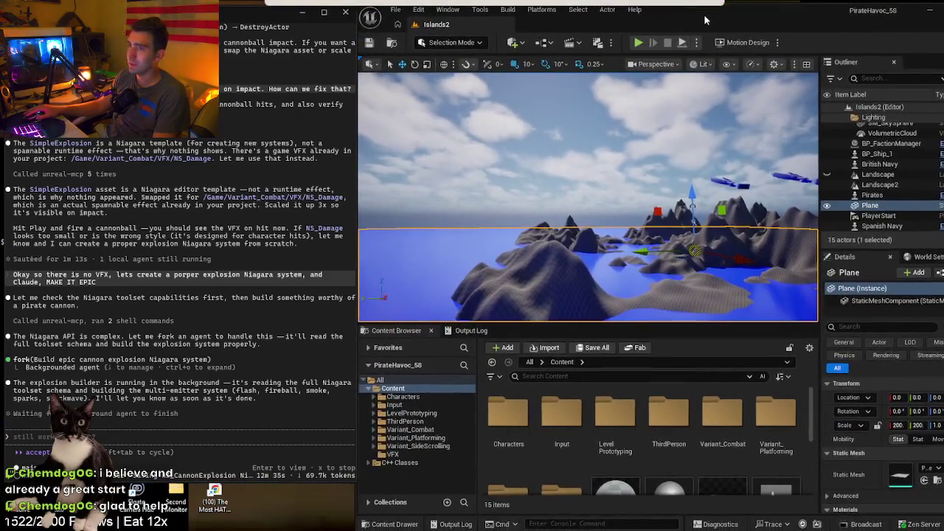
- Unmaximise and reposition the Unreal editor window by dragging its title bar
mouse_move(712, 11)
left_mouse_down()
mouse_move(682, 8)
mouse_move(706, 108)
mouse_move(701, 7)
left_mouse_up()
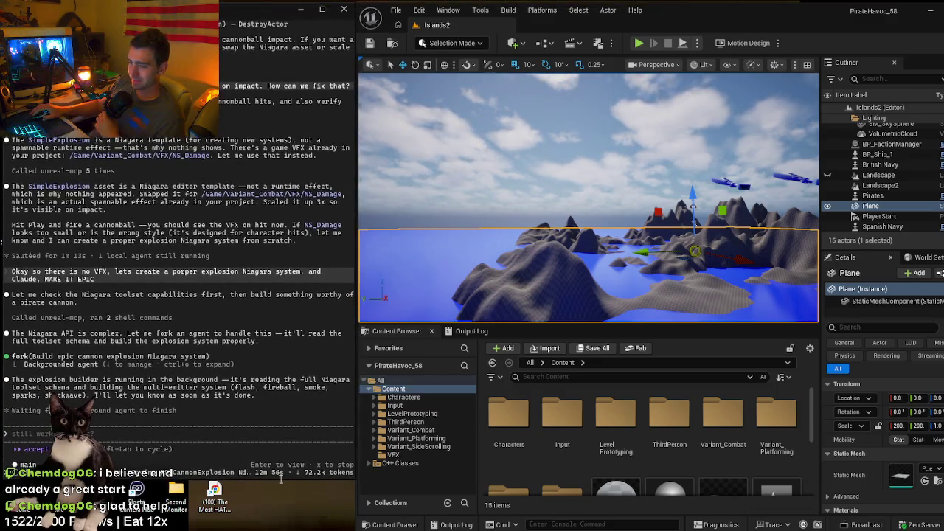
scroll(283, 508, "up", 2)
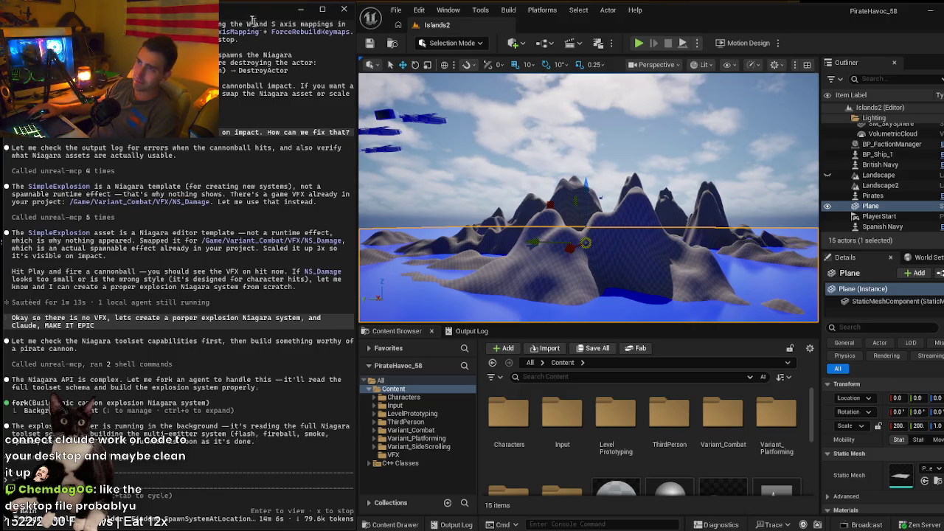
left_click_drag(245, 15, 246, 13)
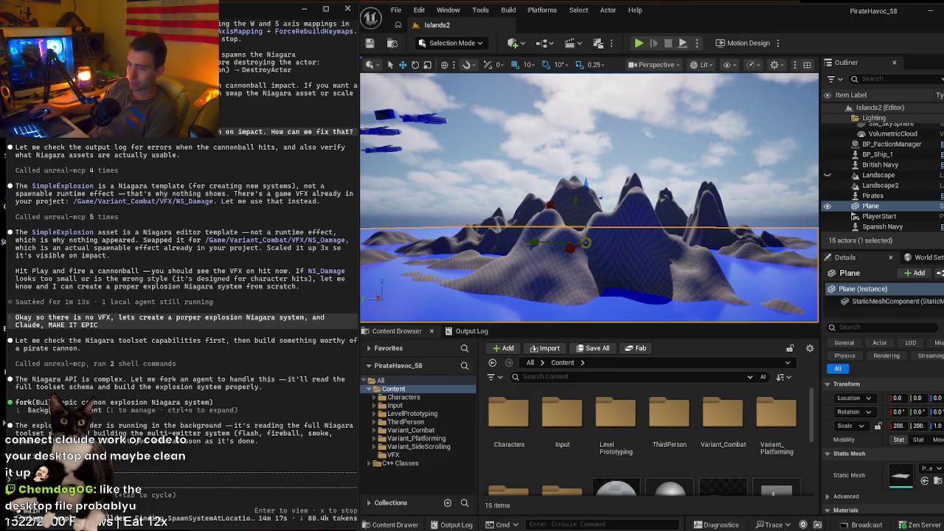
key("Return")
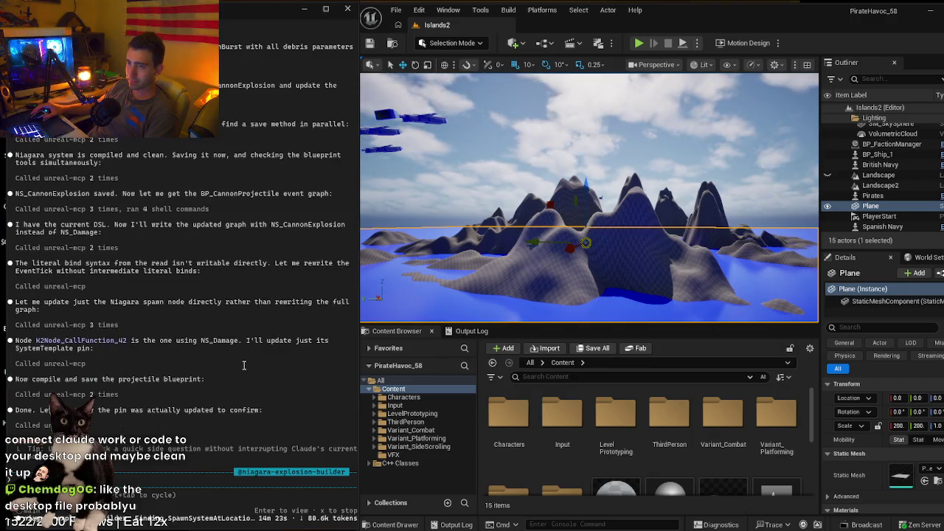
- Read the agent's summary (80 sparks, 30 fireballs, 15 debris), then move the camera toward the islands
scroll(243, 366, "up", 15)
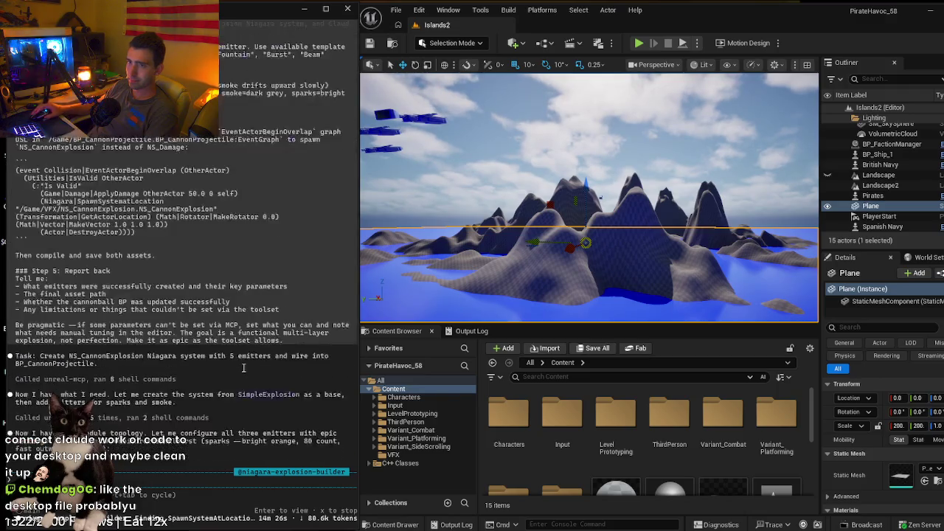
scroll(243, 367, "up", 15)
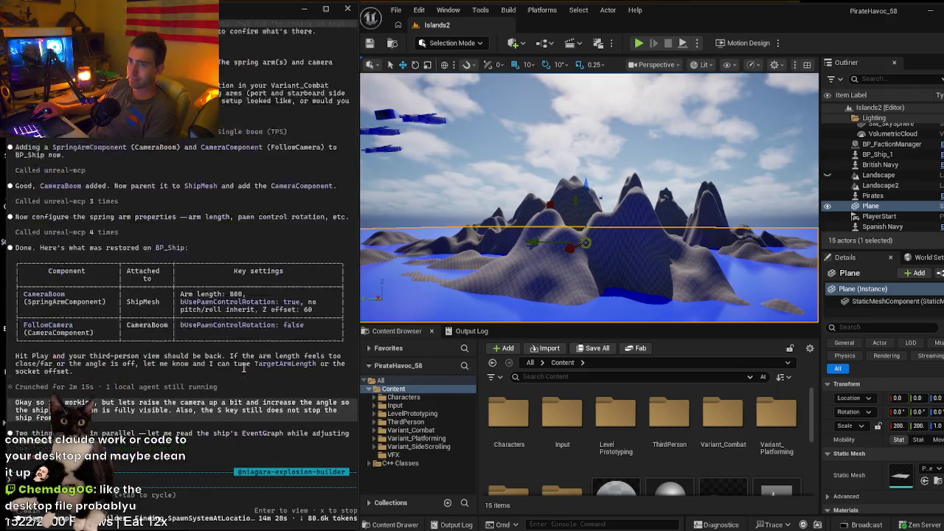
scroll(244, 366, "down", 20)
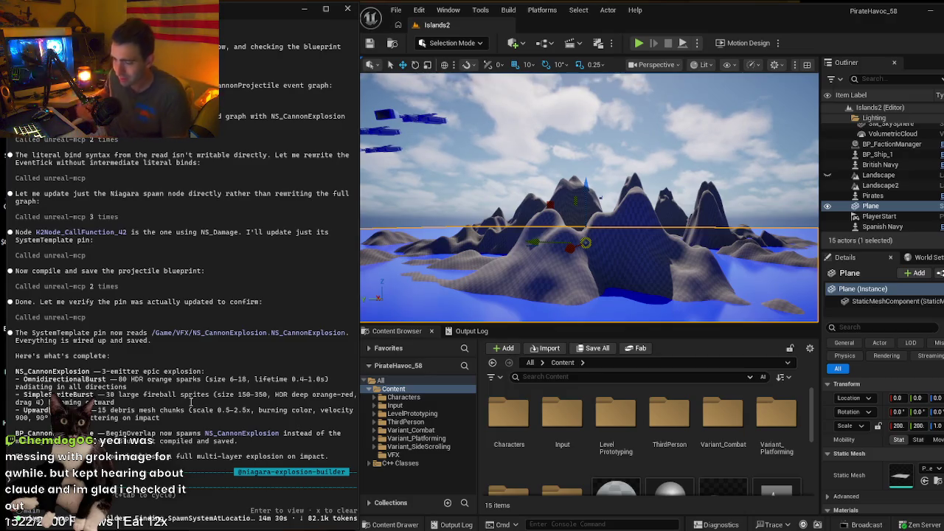
left_click_drag(565, 192, 546, 176)
- Focus the viewport and launch Play In Editor on Islands2 with Alt+P
left_click(539, 175)
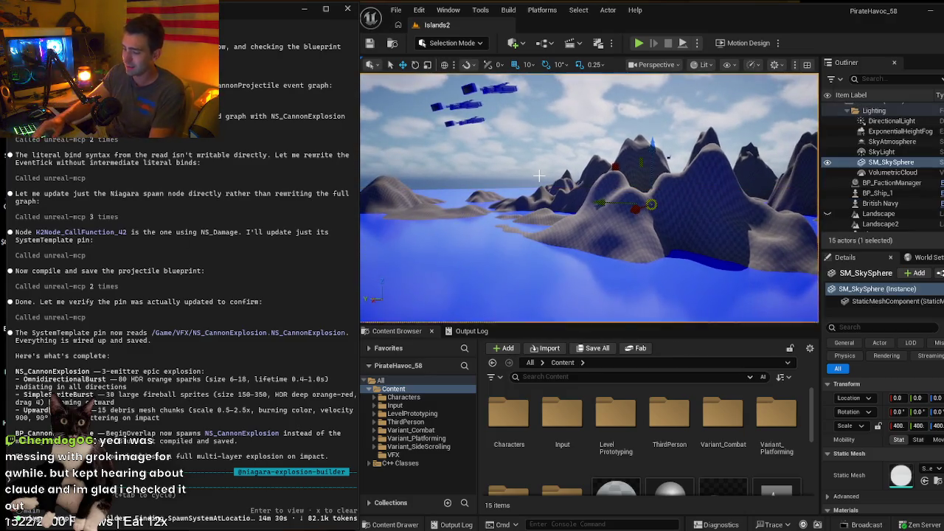
key("alt+p")
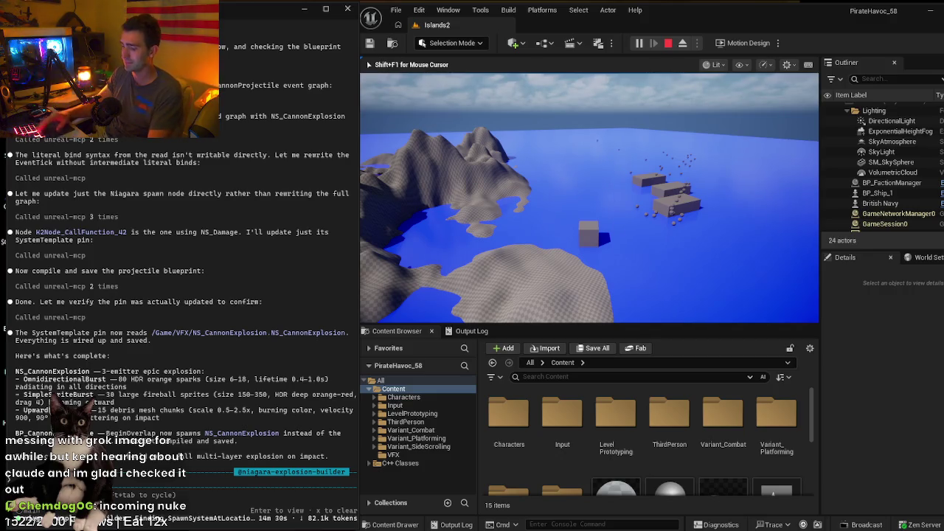
- Stop the Play-In-Editor session with Esc to return to editing Islands2
key("Escape")
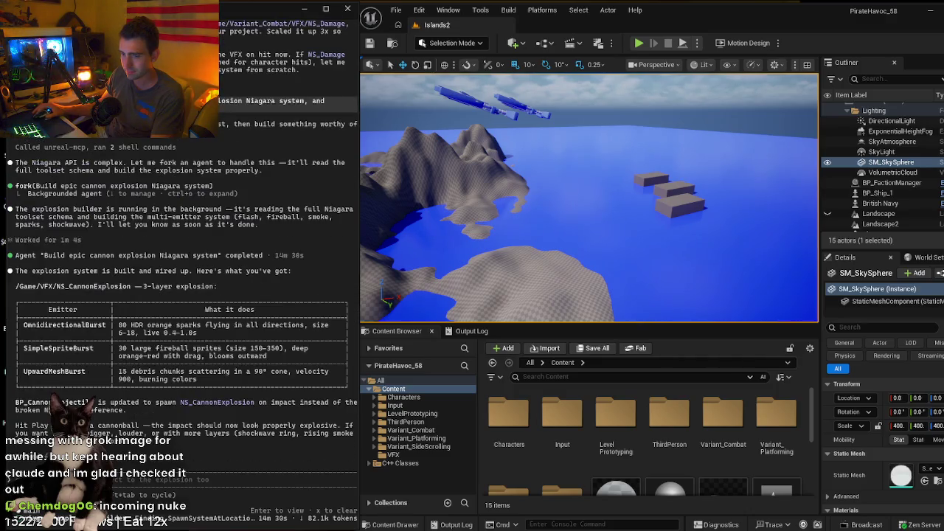
- Send the report 'is no explosion on impact whatsoever' and approve Claude's PowerShell inspection command
key("Down")
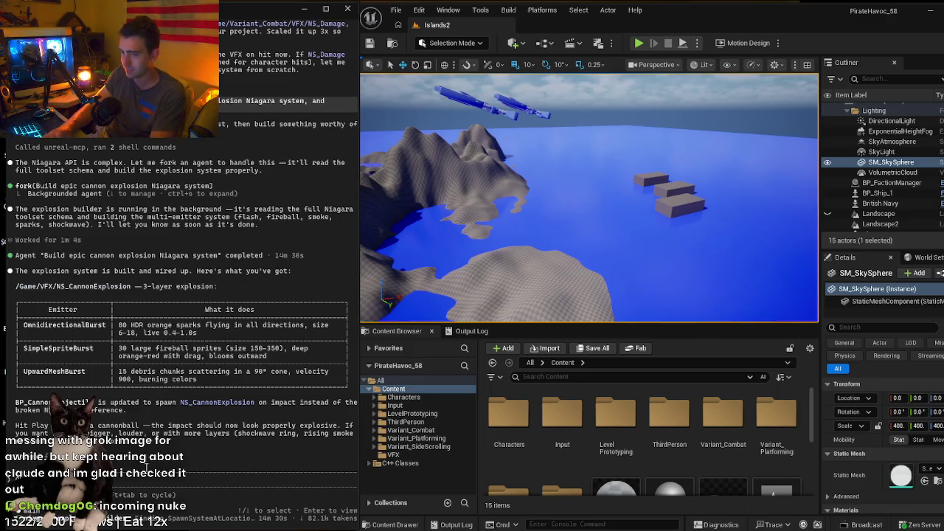
type("is no explosio")
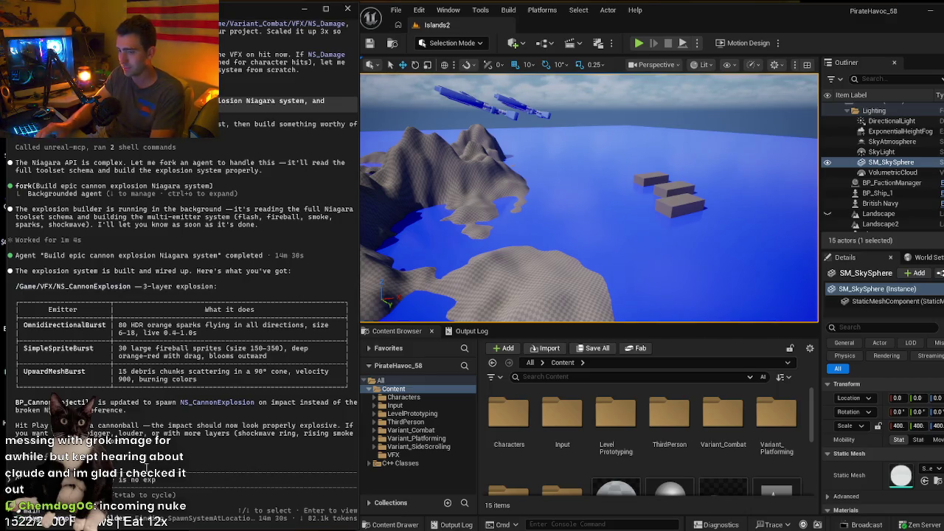
type("n on")
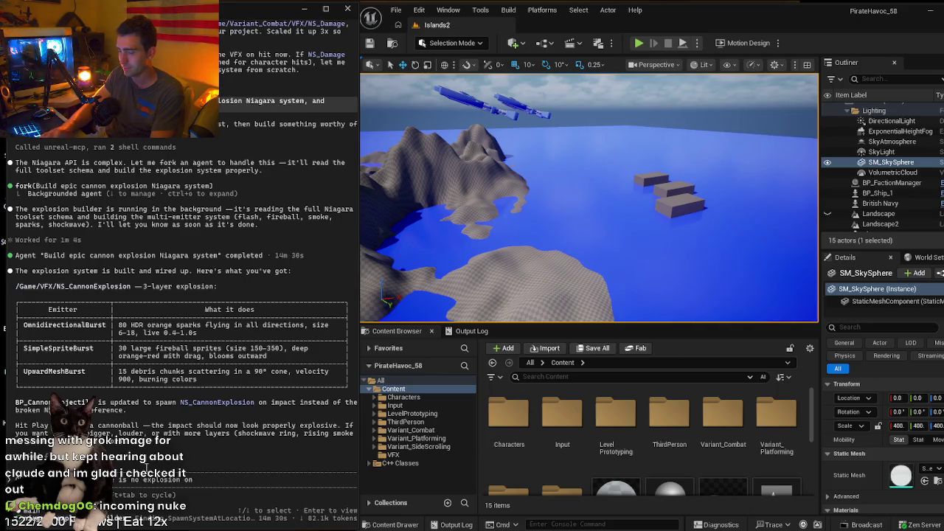
type(" impact whatsoever")
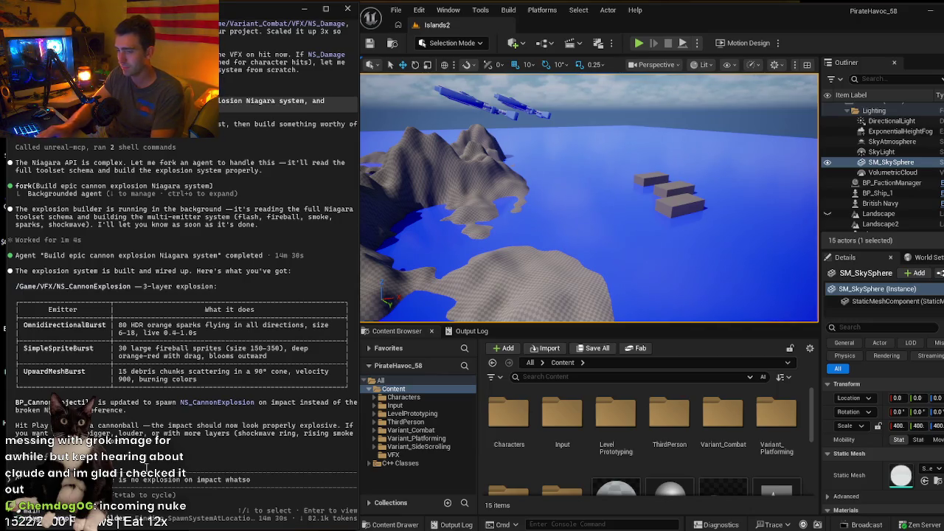
key("shift+Return")
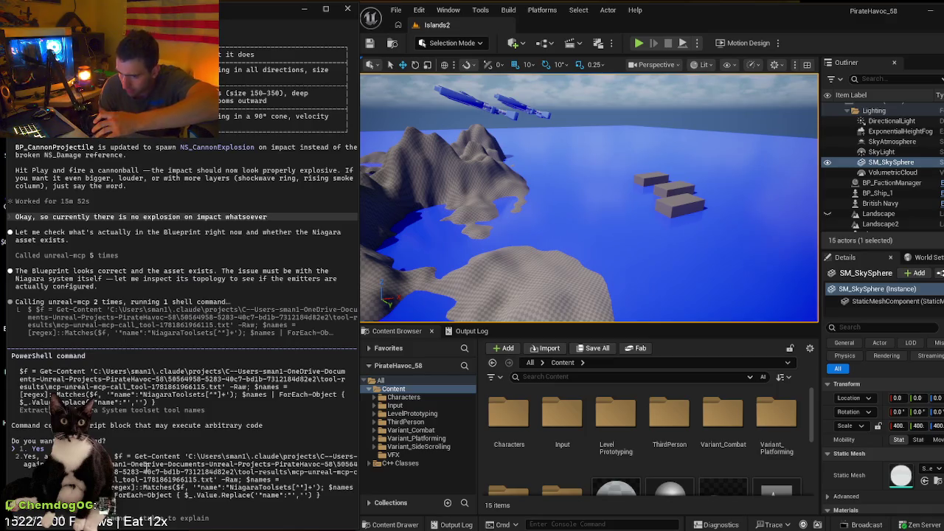
key("Return")
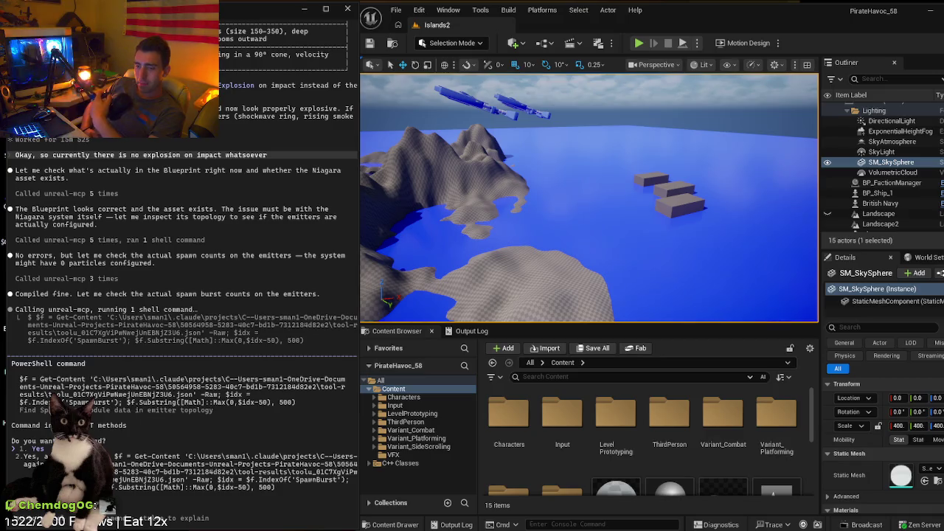
- Approve Claude Code's PowerShell command inspecting the Niagara emitters' spawn burst counts
key("Return")
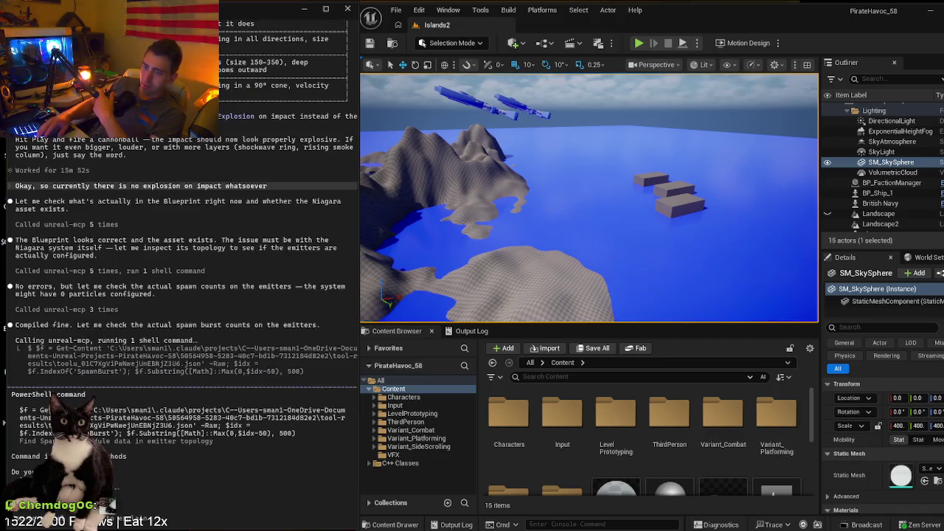
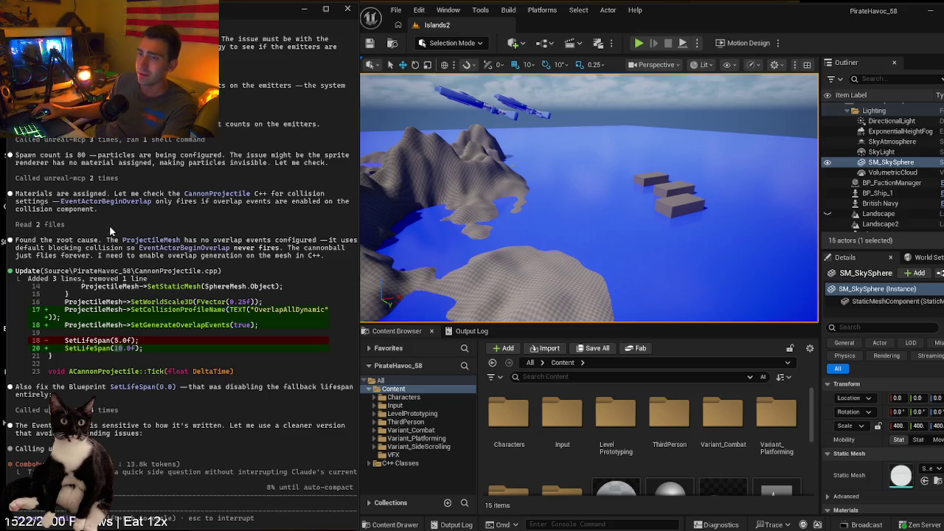
- Read the CannonProjectile.cpp diff that enables overlap events and a 10-second lifespan, then copy an output snippet
scroll(114, 224, "up", 5)
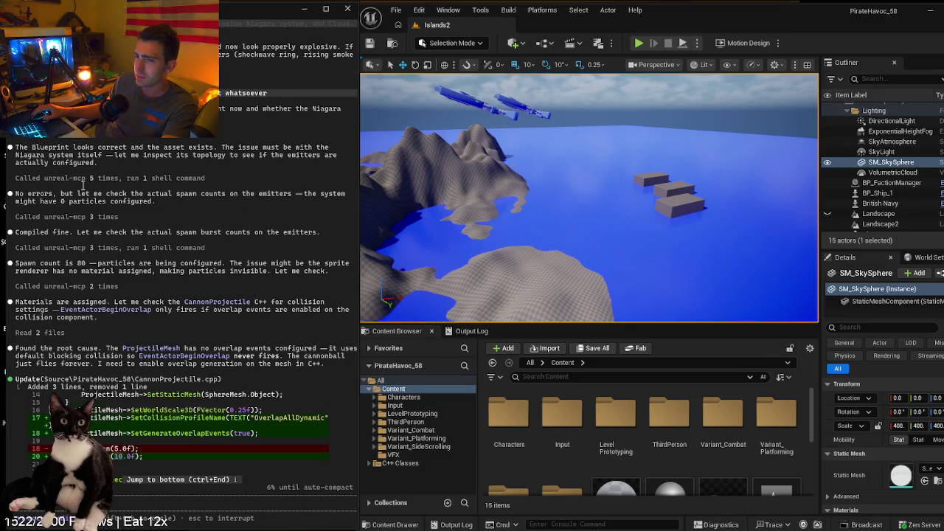
scroll(82, 185, "down", 2)
scroll(185, 183, "down", 3)
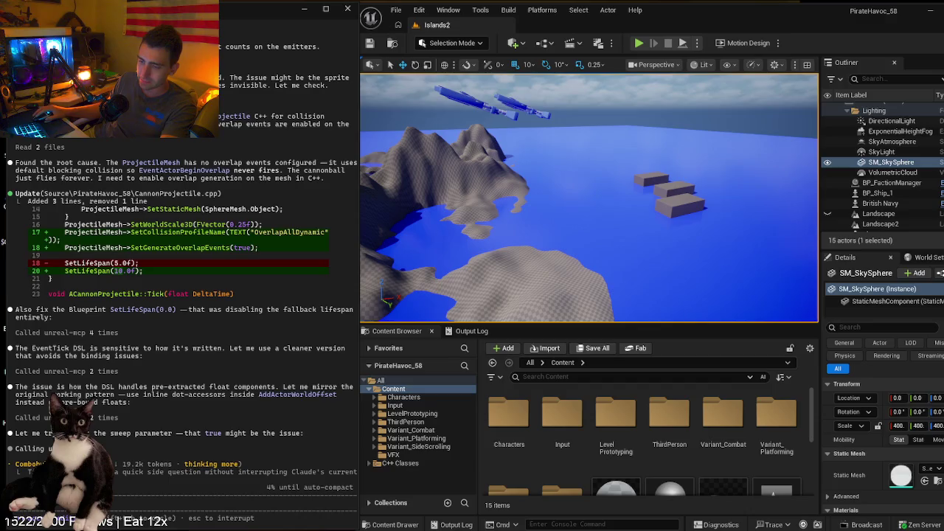
left_click_drag(26, 465, 118, 480)
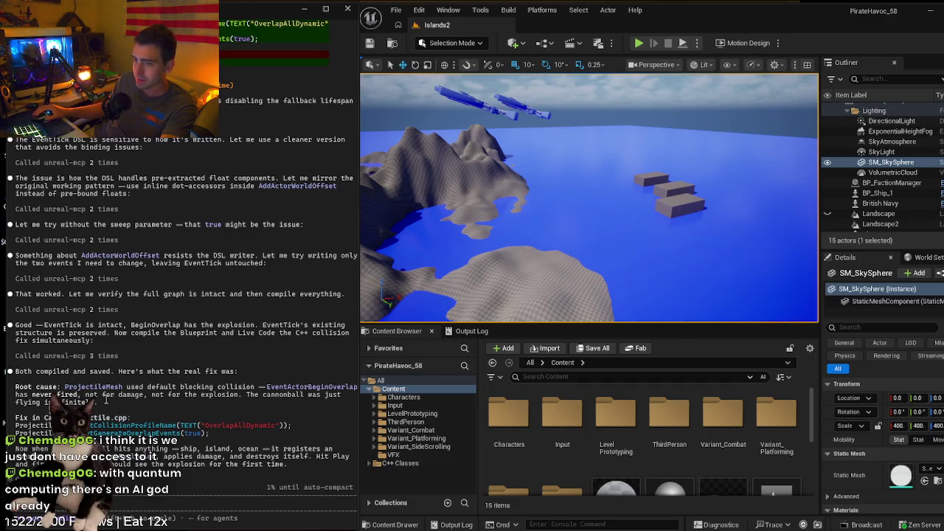
- Draft a follow-up in Claude Code: once it's working, make the explosion bigger
type("rking, make it bigger")
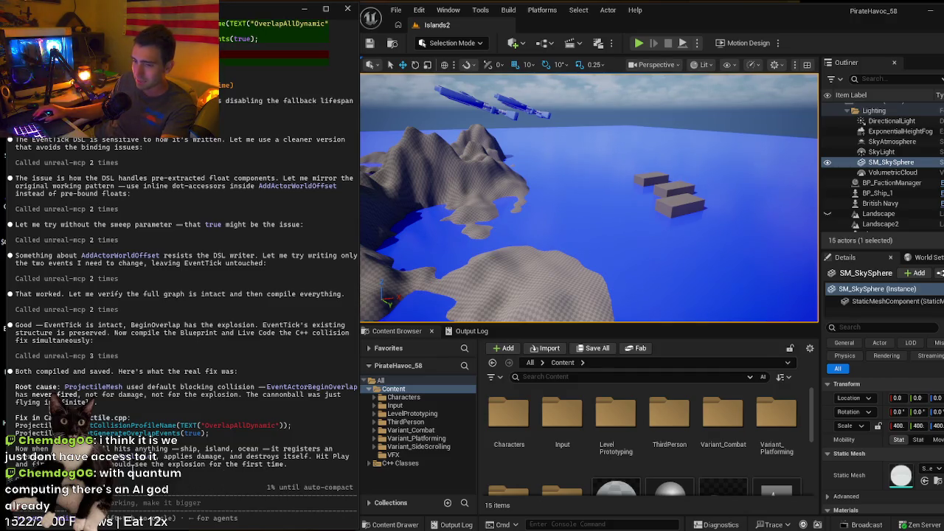
- Select the Spanish Navy ship and launch Play-In-Editor with Alt+P
left_click(655, 190)
key("alt+p")
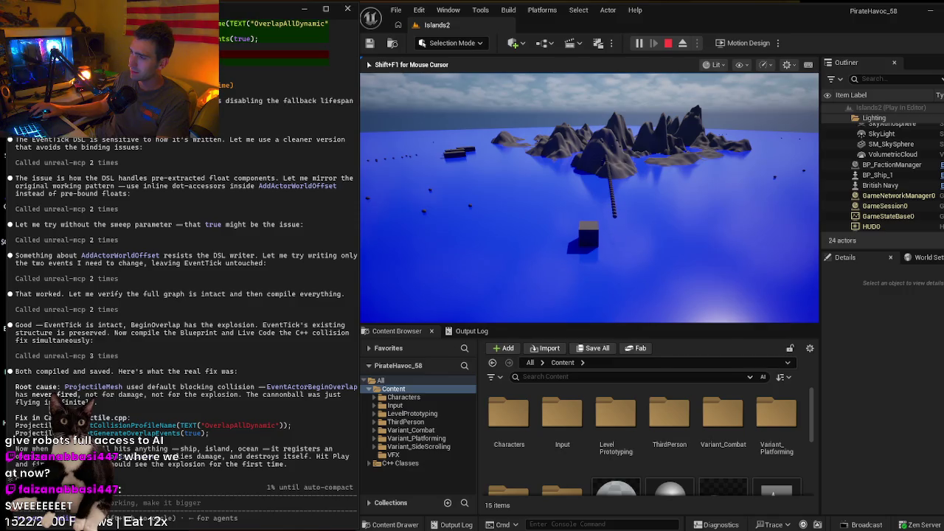
- Steer the ship left and right around the islands while firing streams of cannonballs
key("a")
key("space")
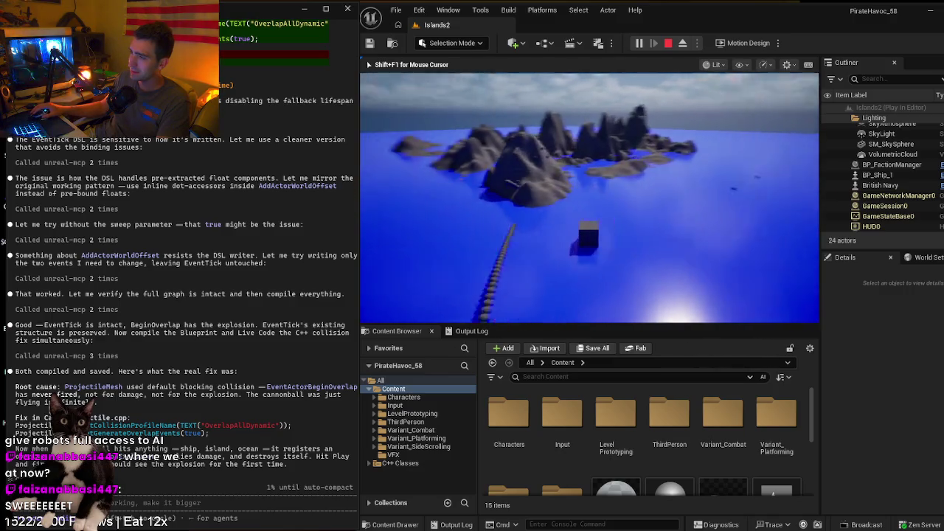
key("space")
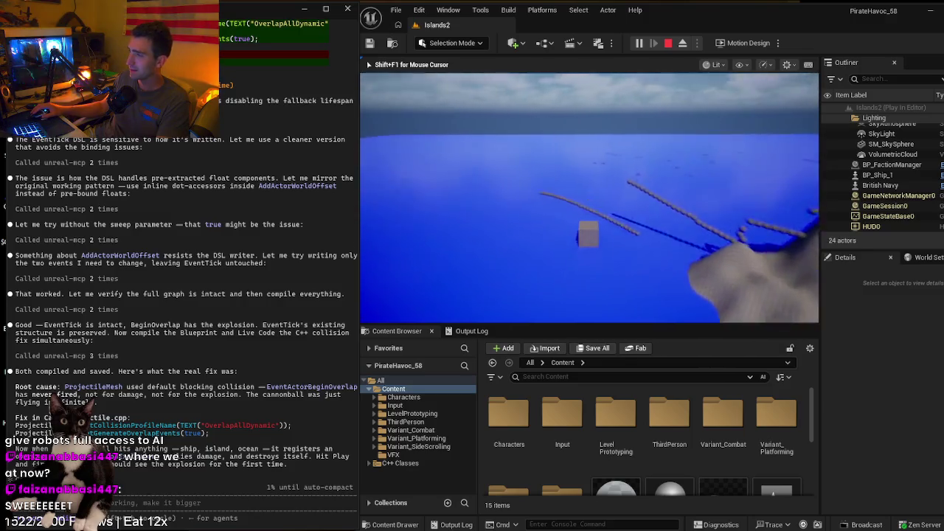
key("a")
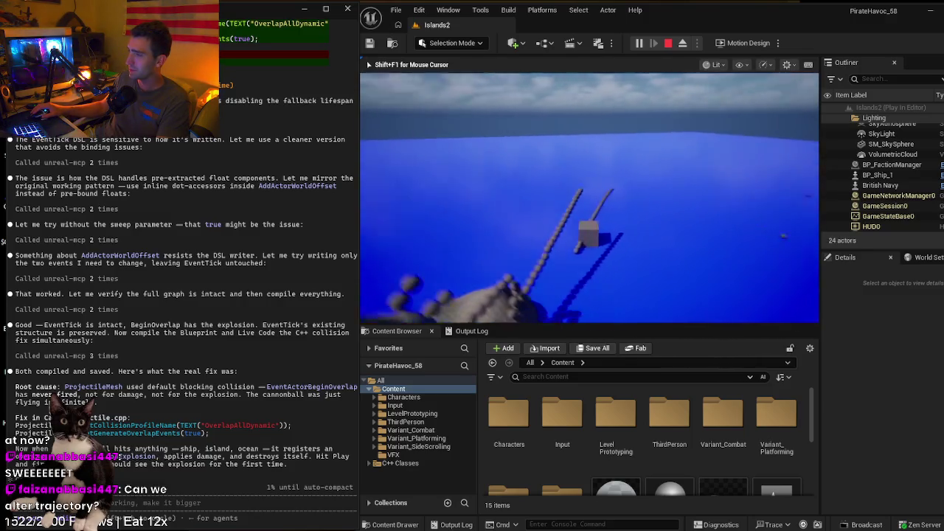
key("a")
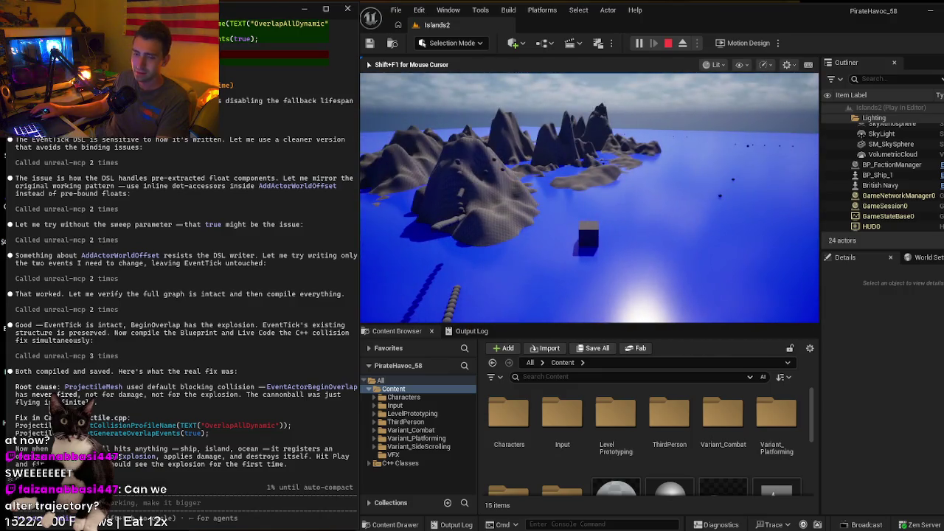
key("d")
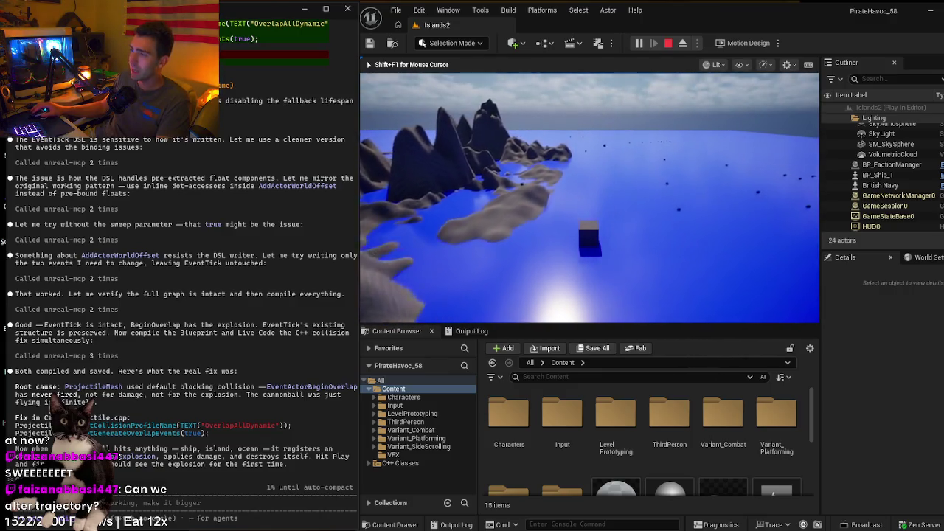
key("a")
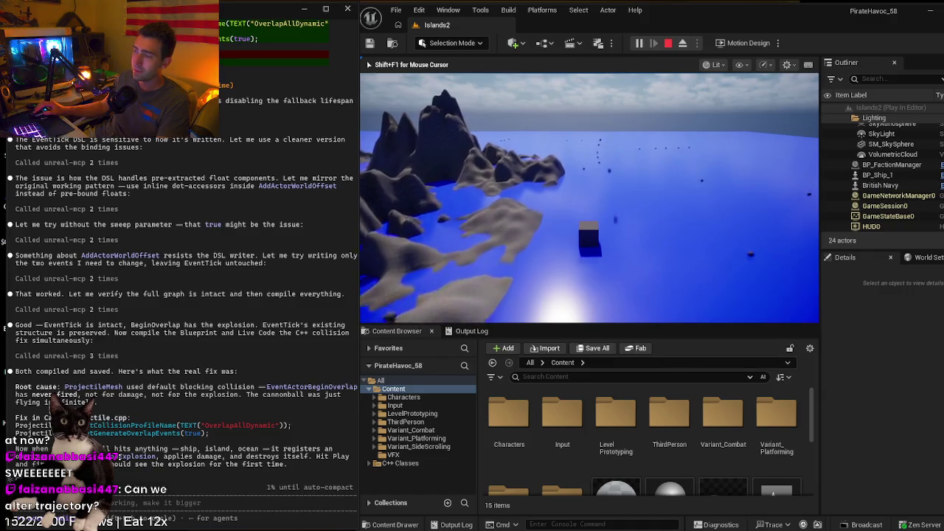
key("a")
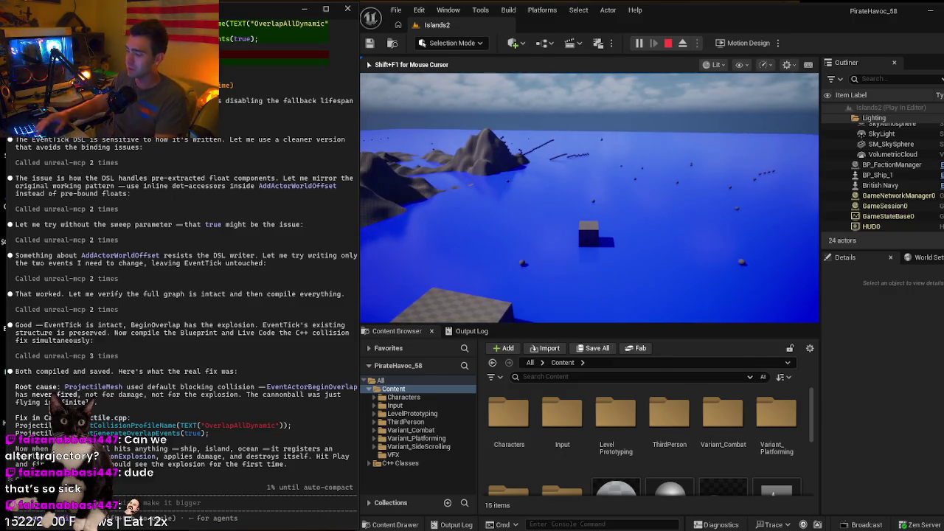
key("Escape")
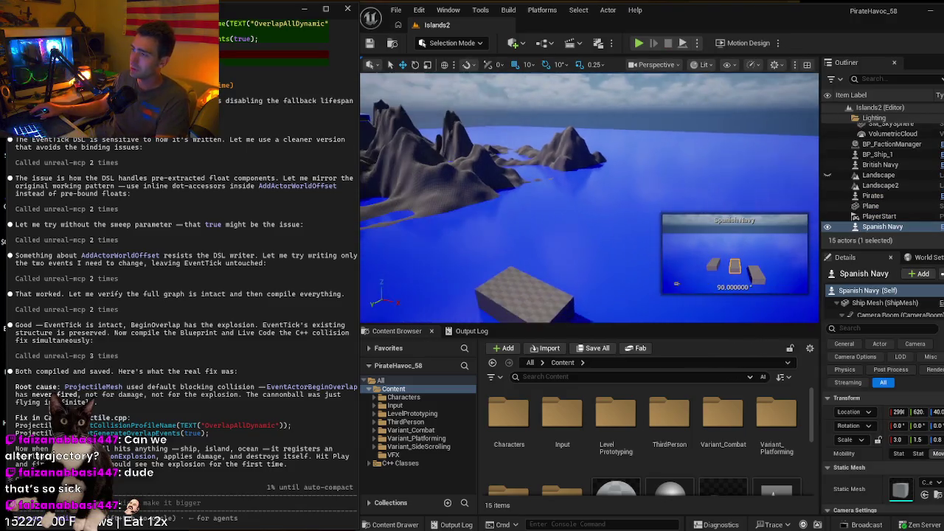
key("w")
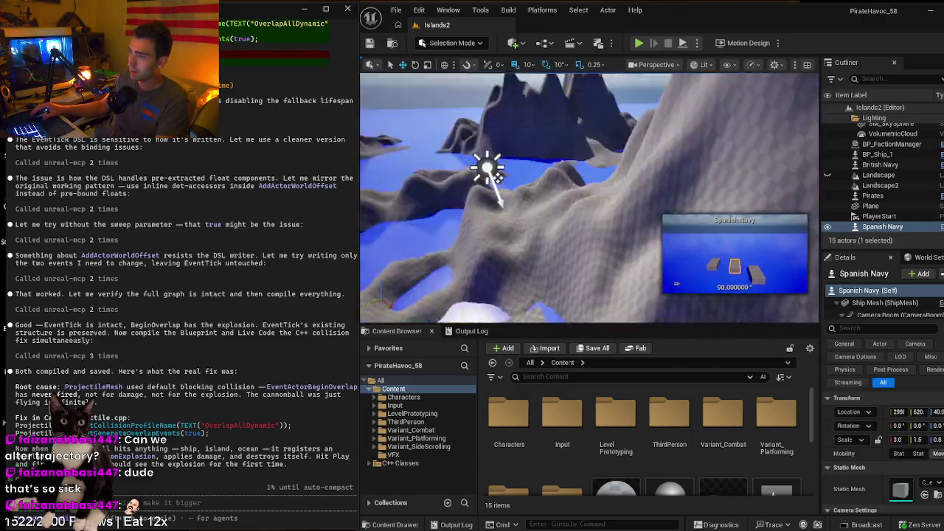
key("s")
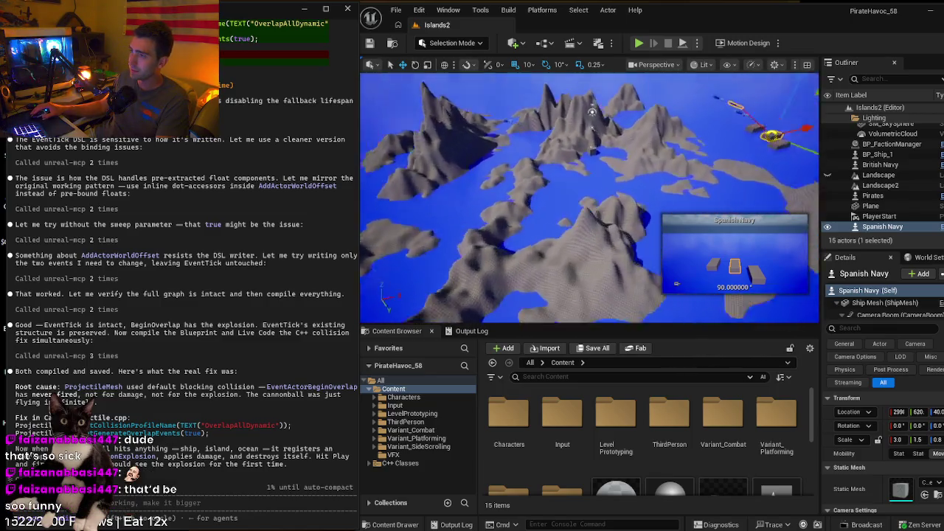
key("s")
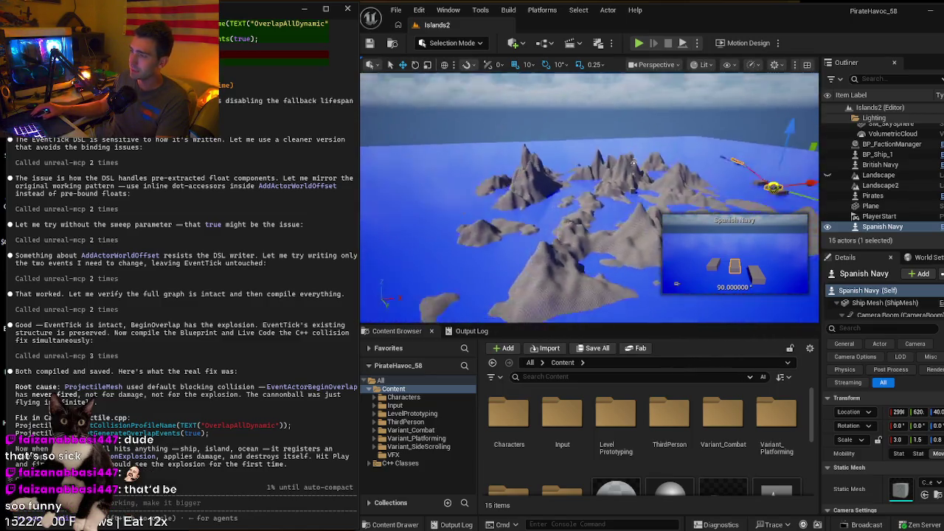
key("w")
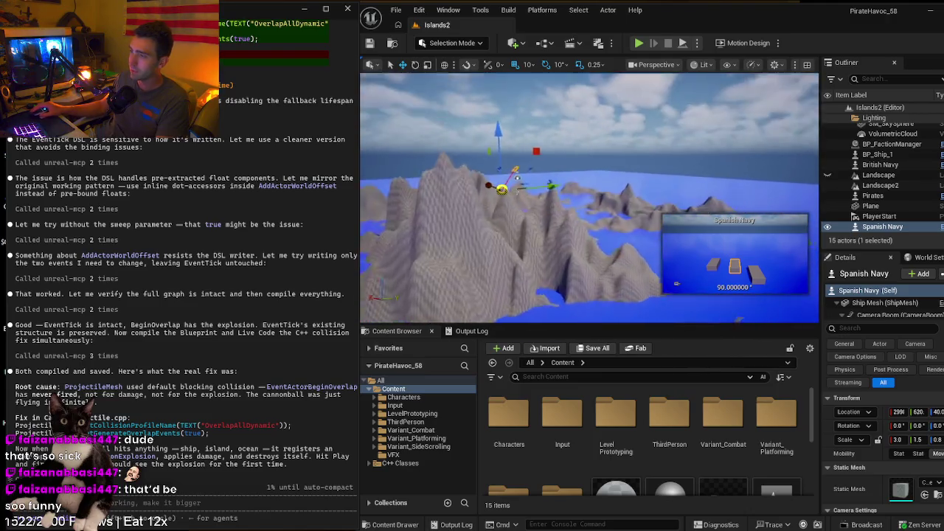
key("s")
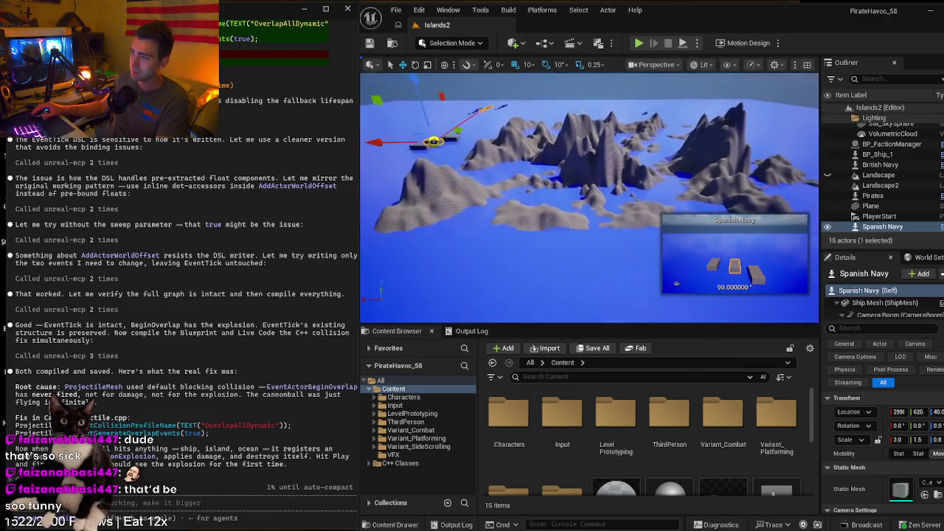
key("w")
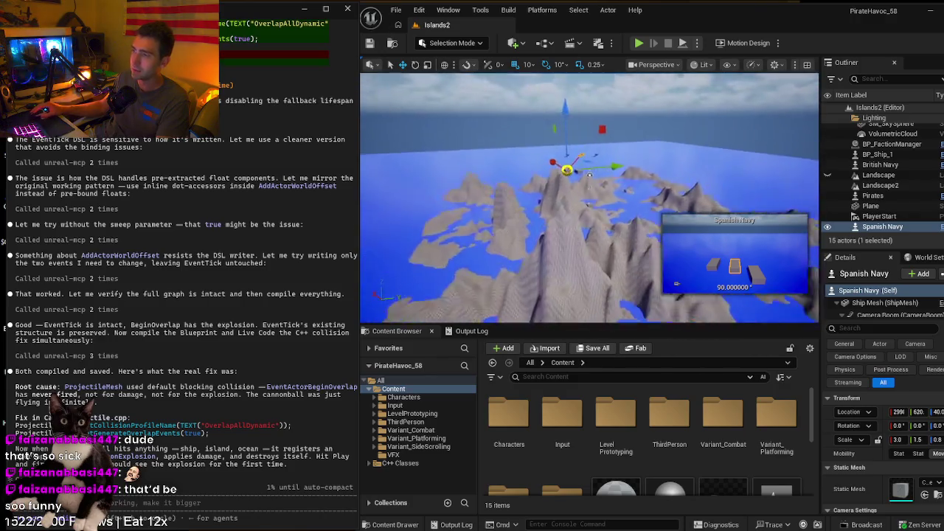
mouse_move(467, 221)
left_mouse_down()
mouse_move(466, 206)
mouse_move(467, 221)
left_mouse_up()
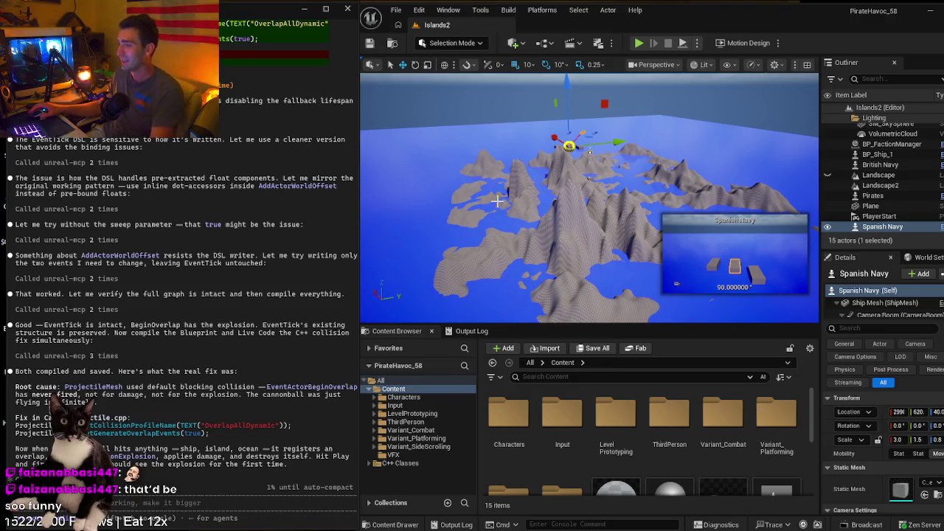
left_click_drag(514, 191, 514, 130)
mouse_move(484, 175)
left_mouse_down()
mouse_move(475, 174)
mouse_move(485, 174)
left_mouse_up()
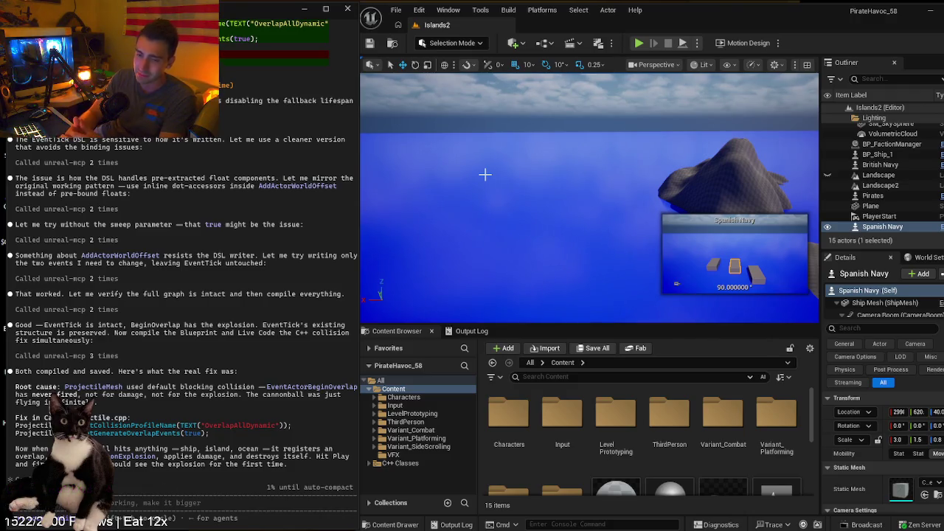
key("f")
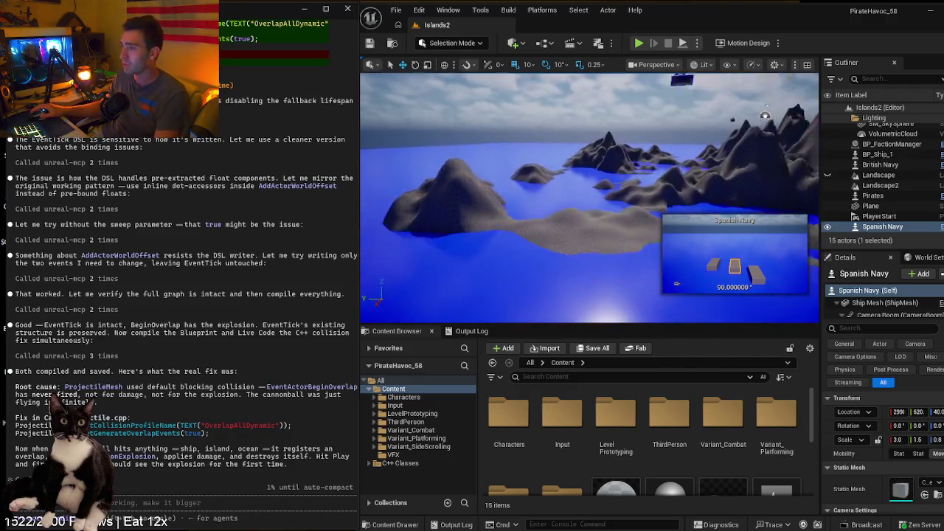
key("w")
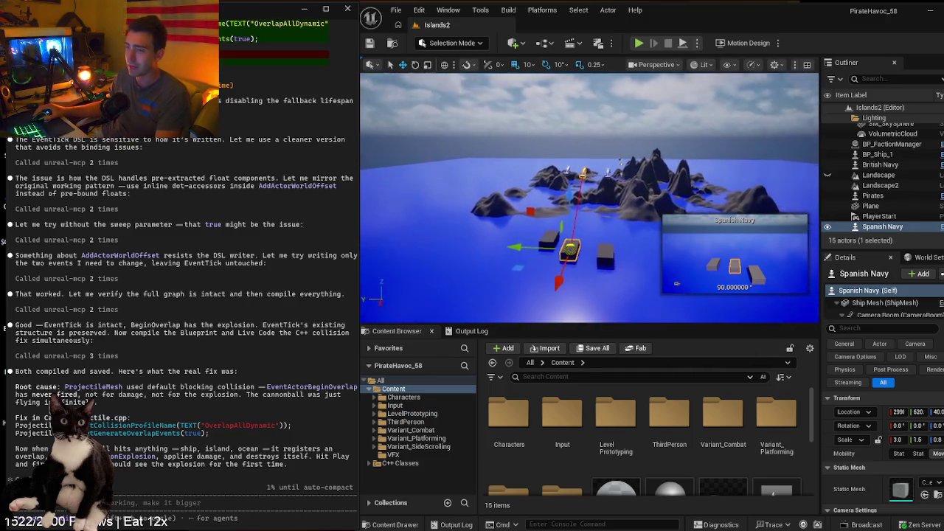
key("f")
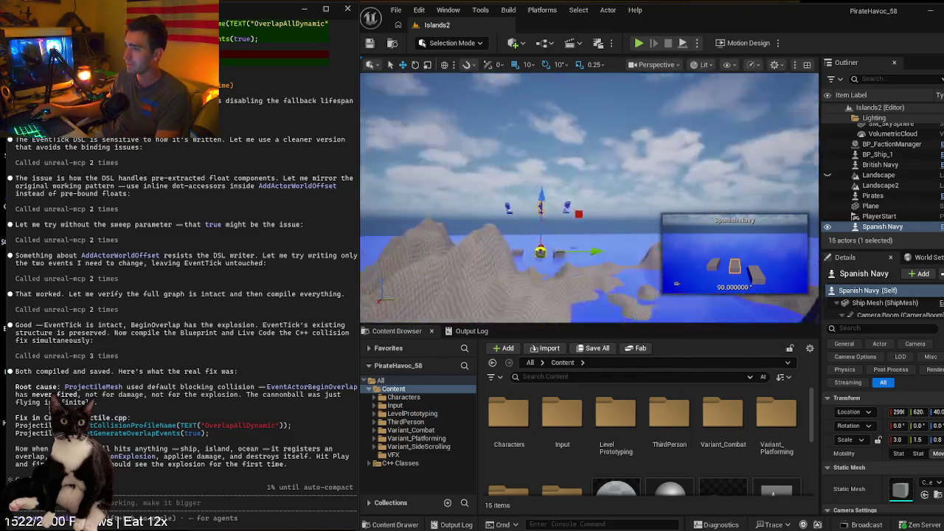
left_click_drag(516, 222, 463, 263)
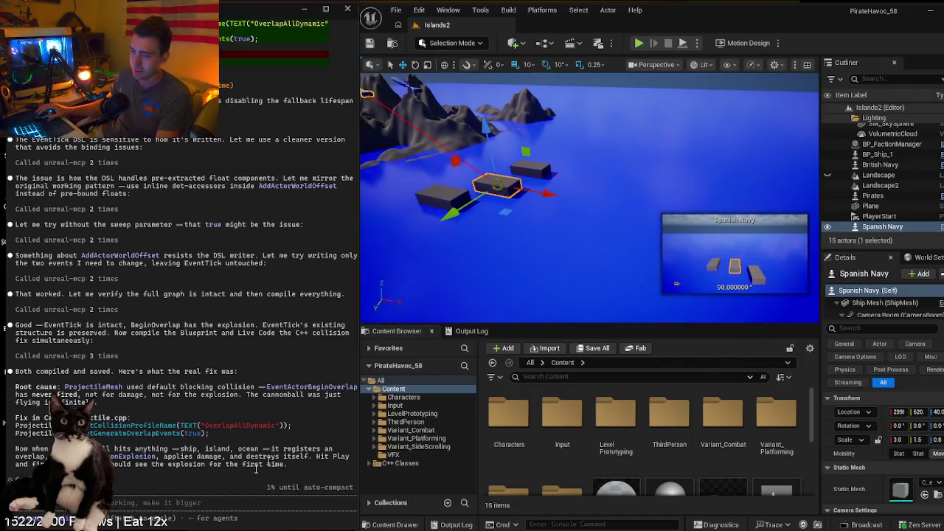
left_click(207, 499)
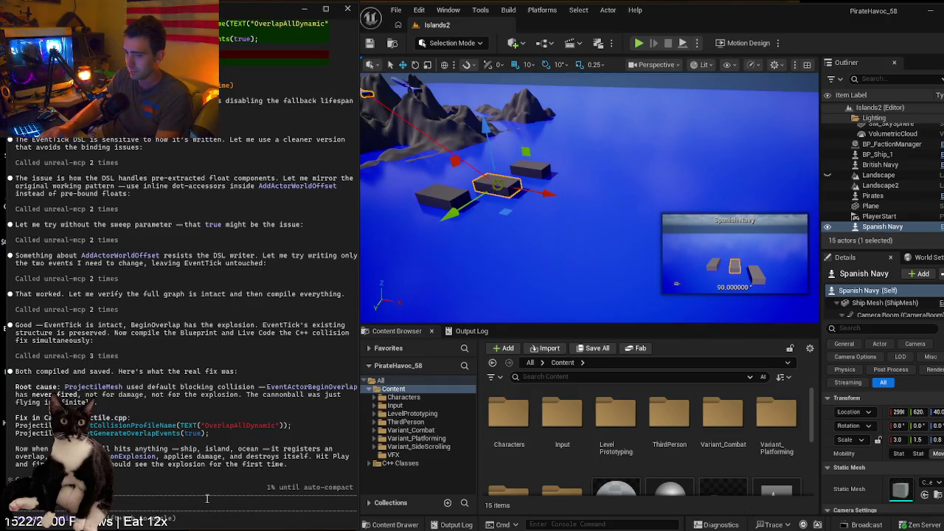
- Report that the cannonball is still not exploding, then copy the '1% until auto-compact' warning
type("l is stil")
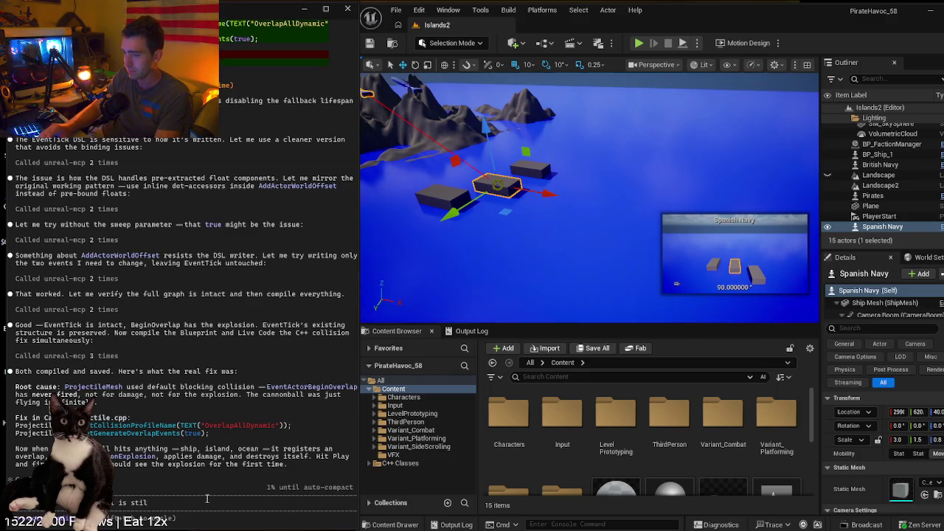
type("l not exploding.")
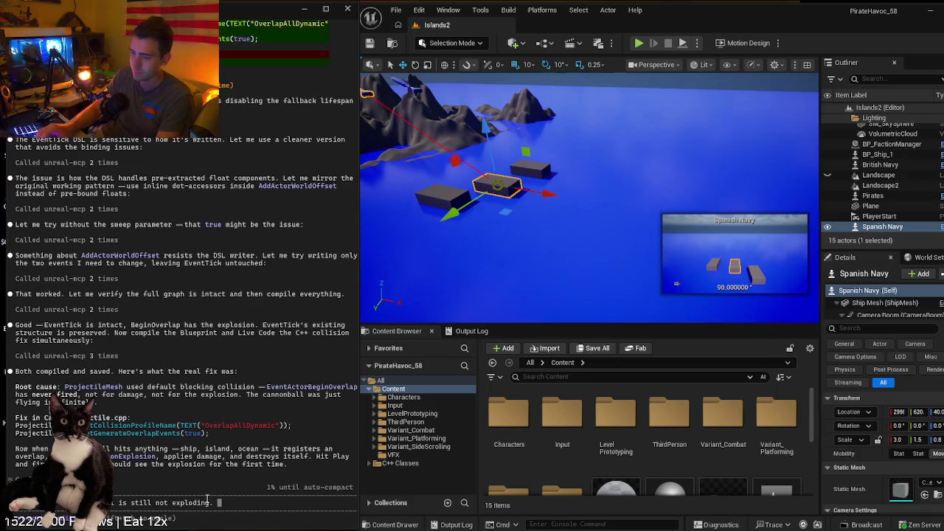
key("Return")
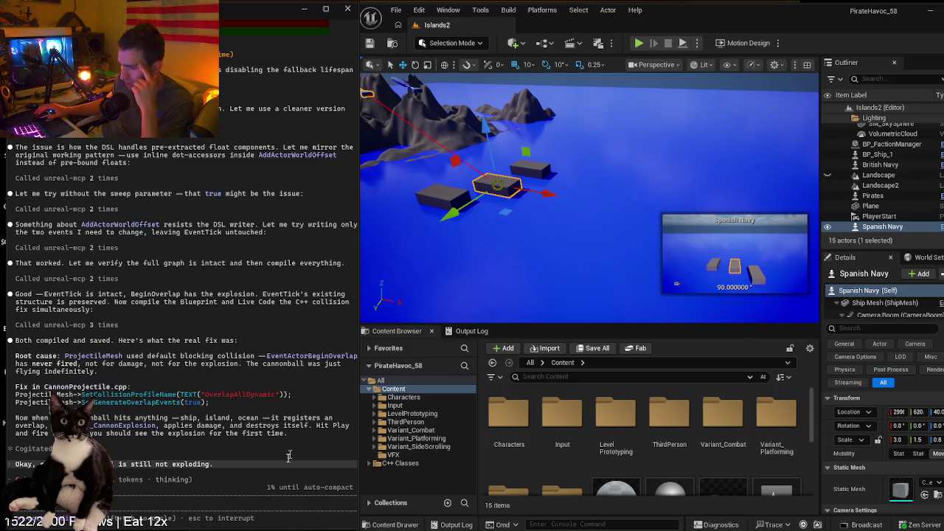
left_click_drag(263, 487, 356, 487)
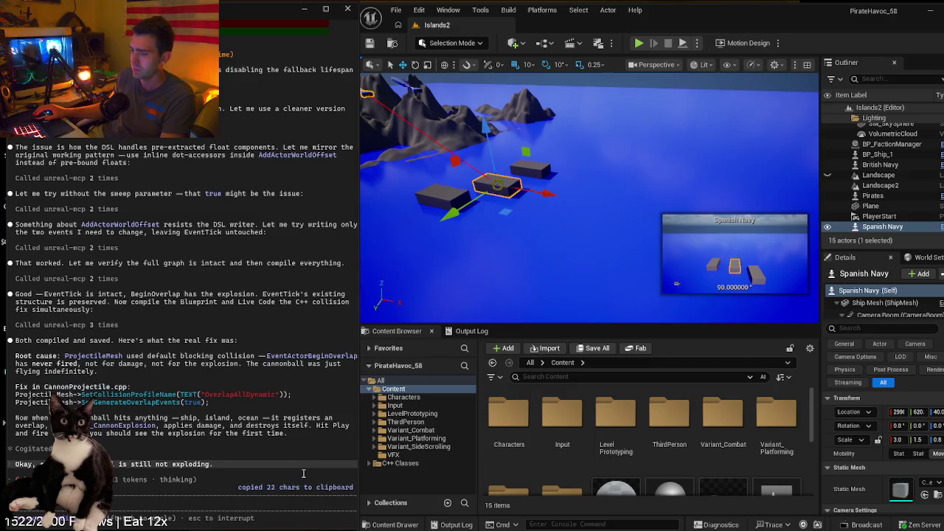
- In a new Chrome tab, search the web for the '1% until auto-compact' warning
mouse_move(236, 525)
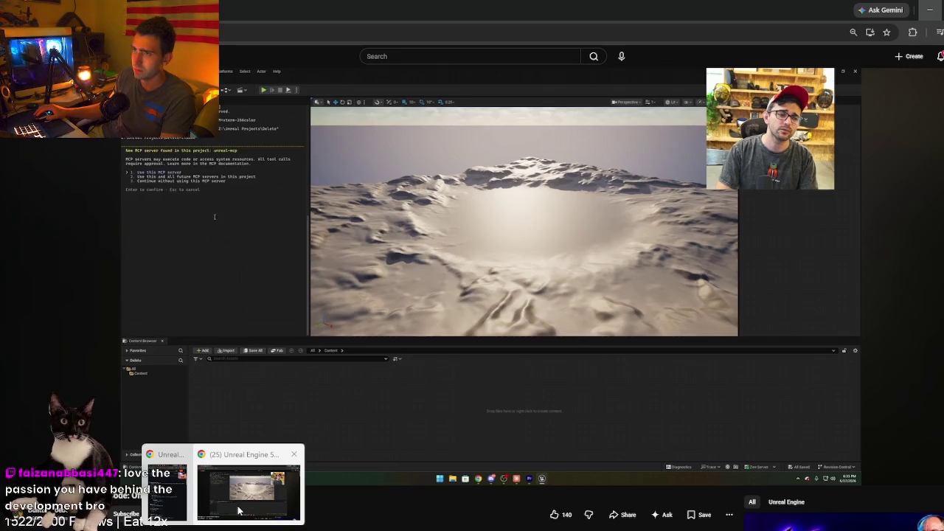
left_click(238, 502)
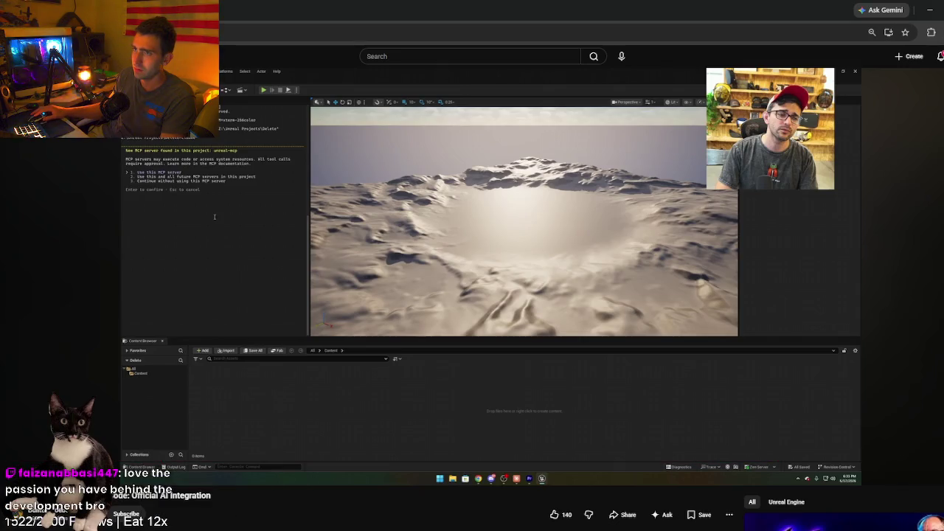
key("ctrl+t")
type("1 u")
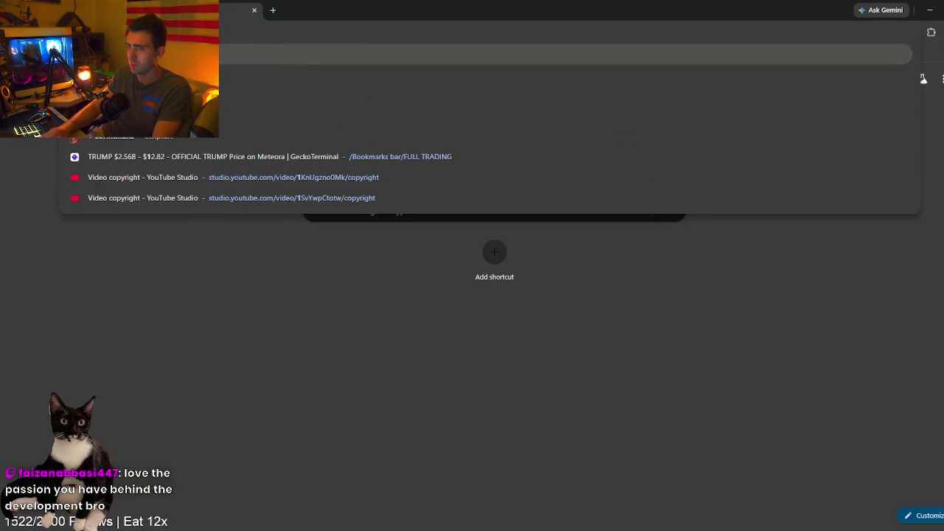
type("ntil a")
key("Return")
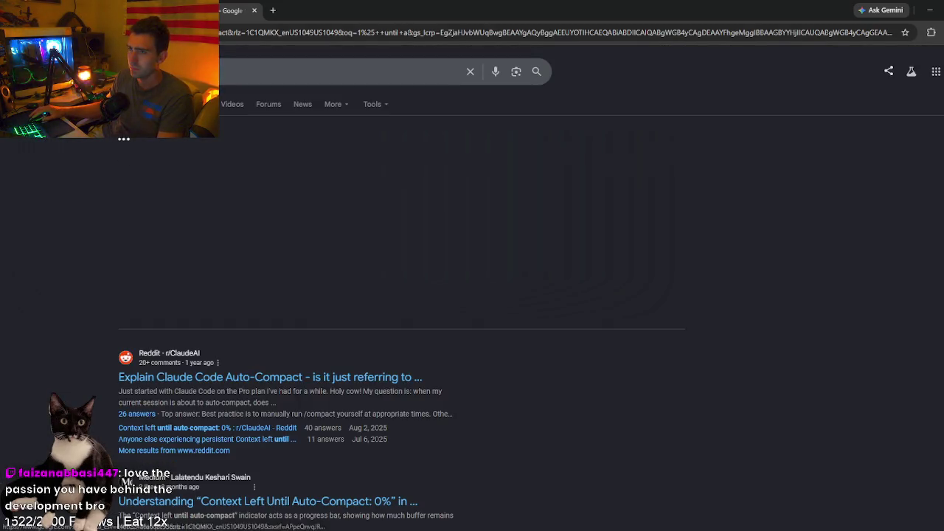
- Refine the search and expand the AI Overview on handling Claude's auto-compact limit
left_click(148, 71)
key("BackSpace")
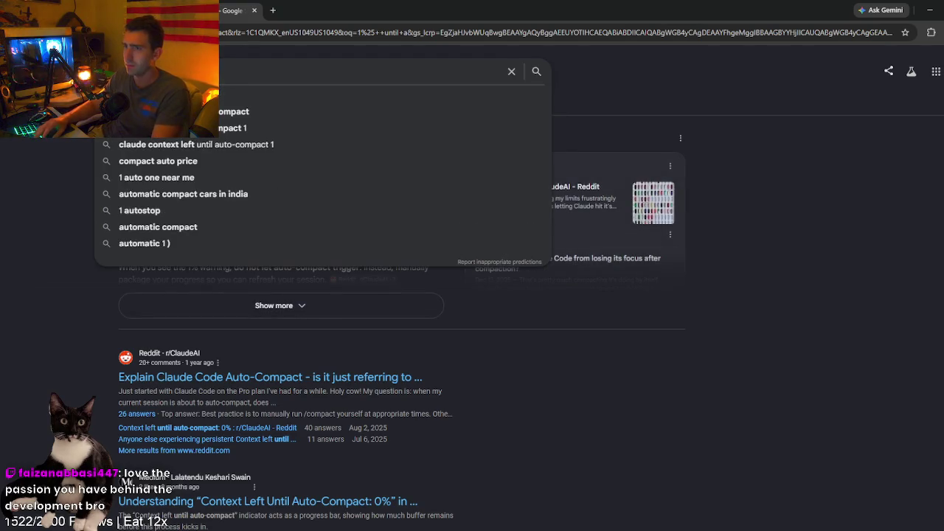
key("Return")
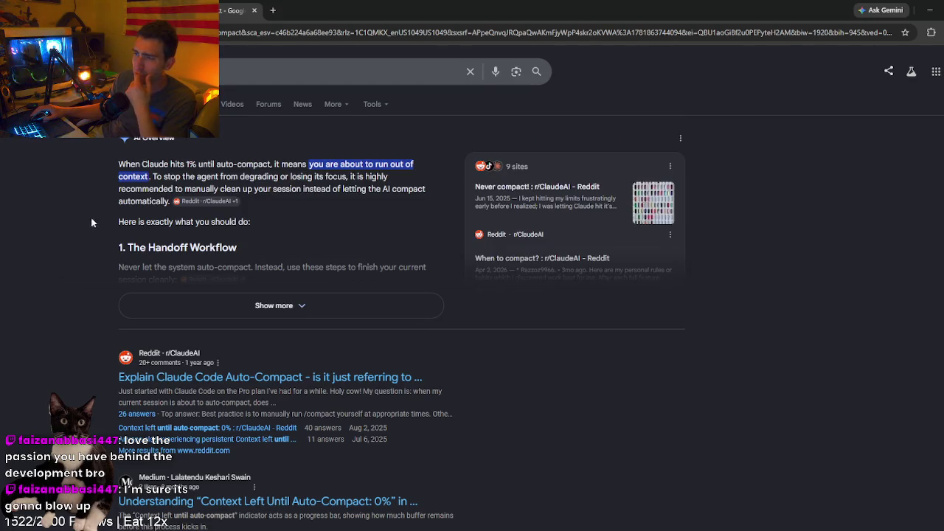
left_click(126, 304)
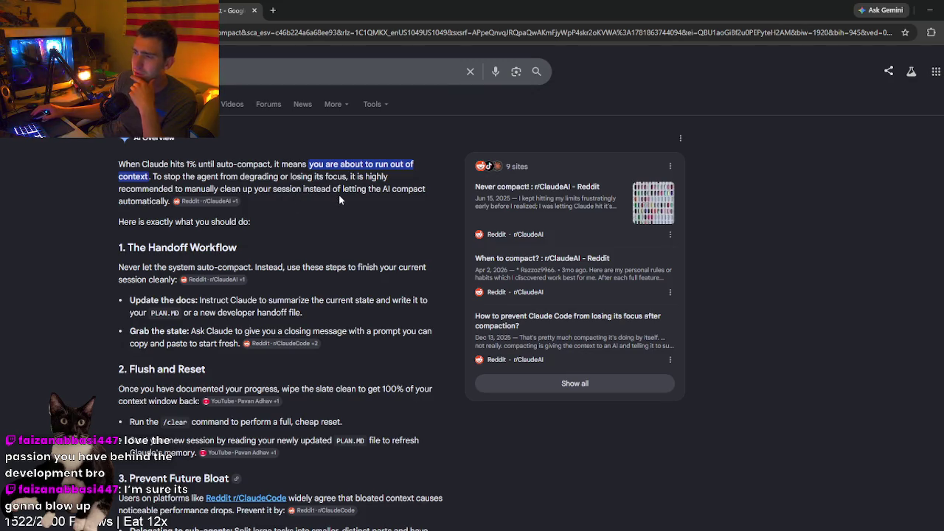
scroll(306, 219, "down", 2)
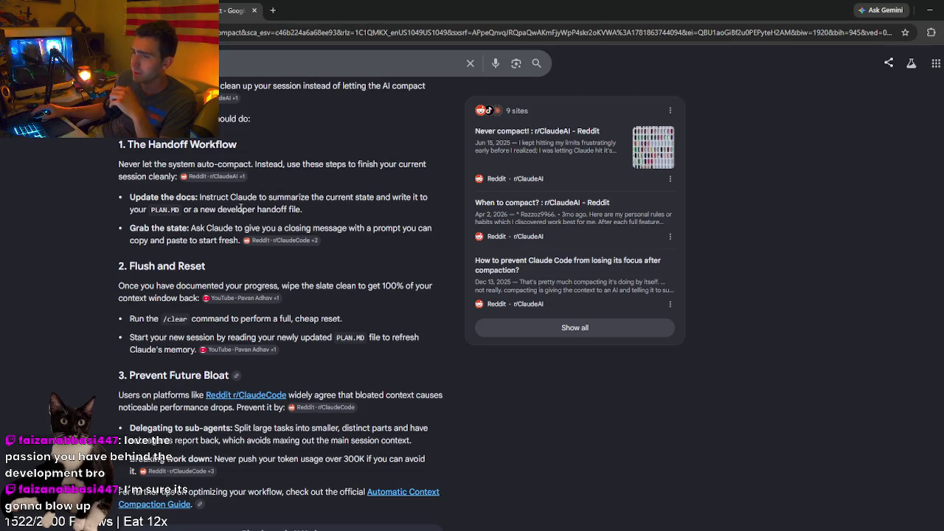
scroll(240, 209, "down", 1)
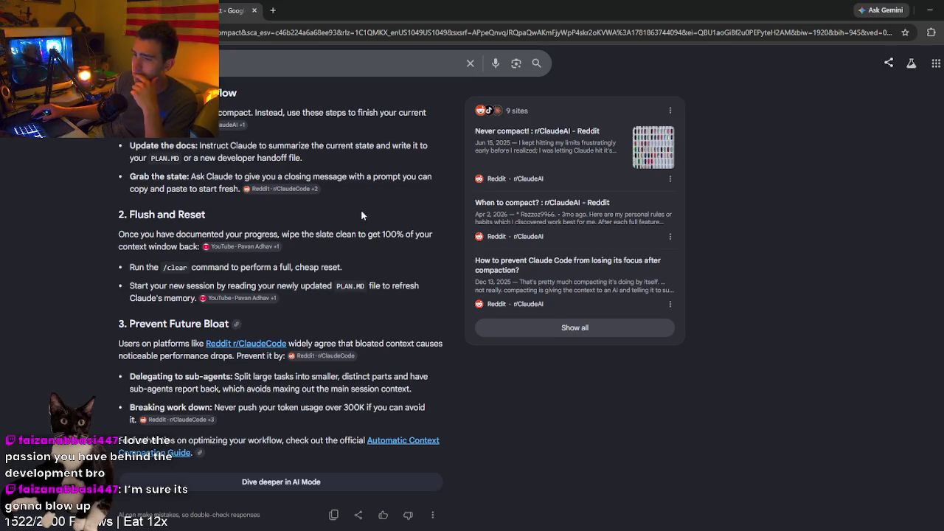
scroll(361, 215, "down", 2)
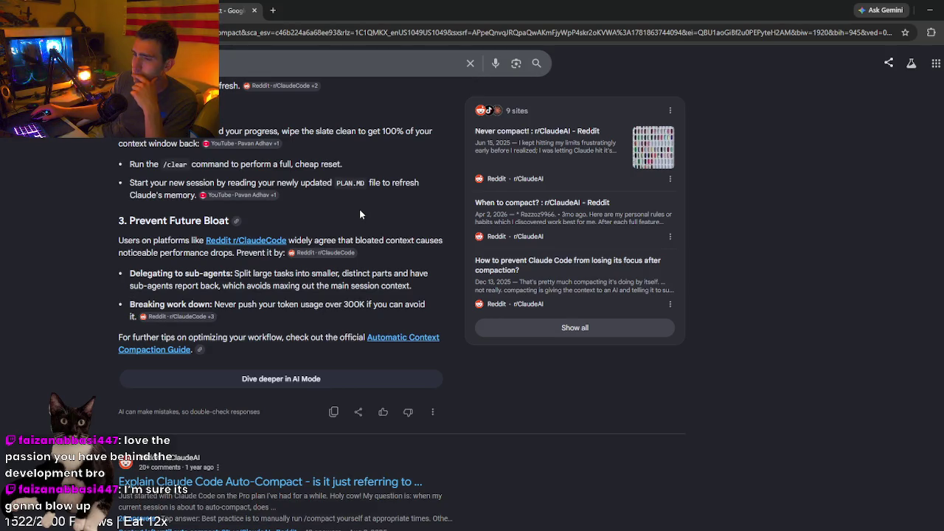
scroll(361, 215, "down", 4)
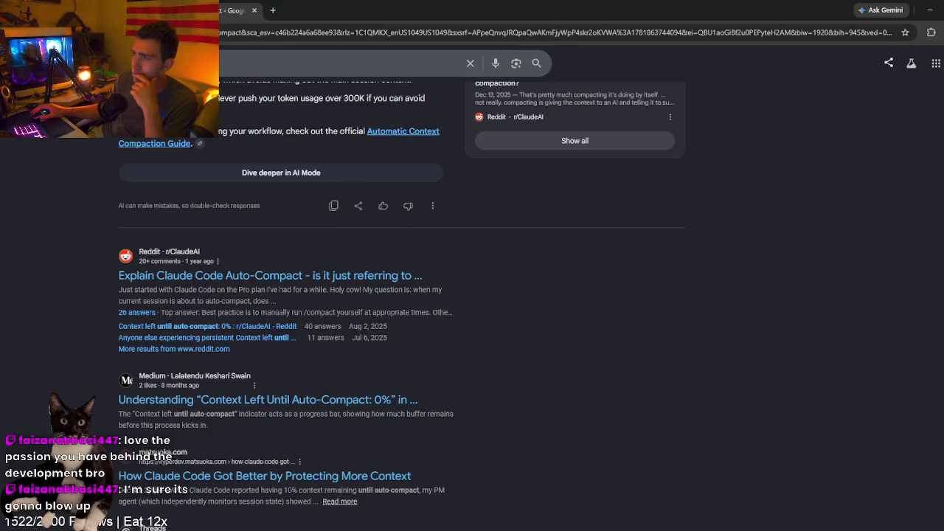
left_click(930, 11)
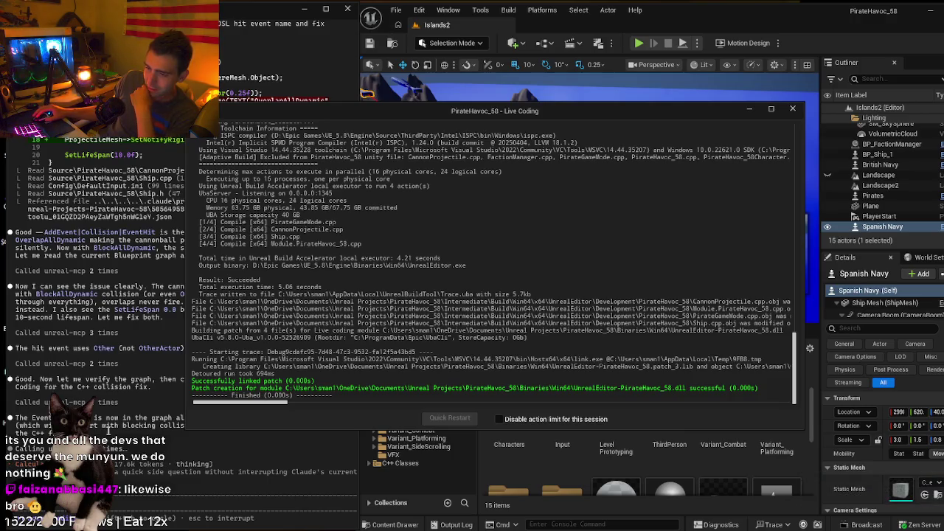
- Minimize the finished Live Coding log to reveal the Islands2 level and Content Browser
left_click(749, 109)
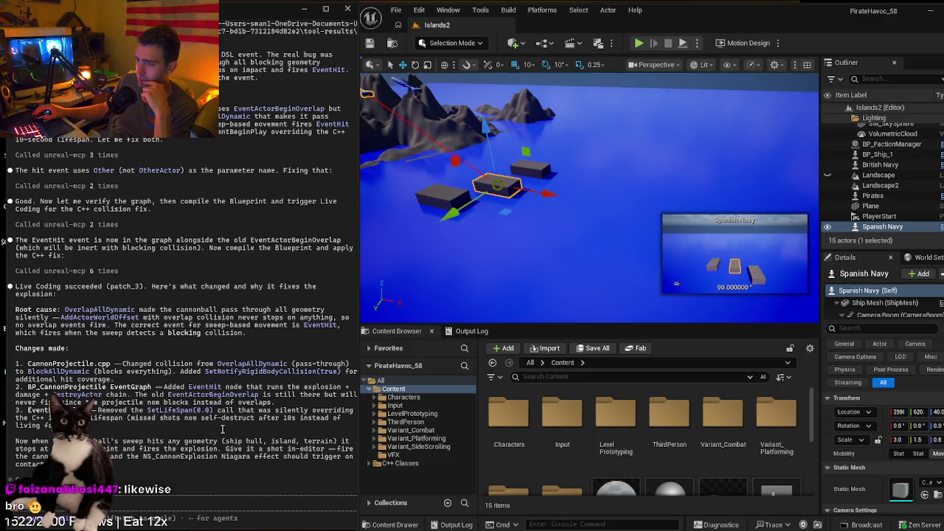
- Select the water Plane and launch Play-In-Editor with Alt+P
left_click(579, 209)
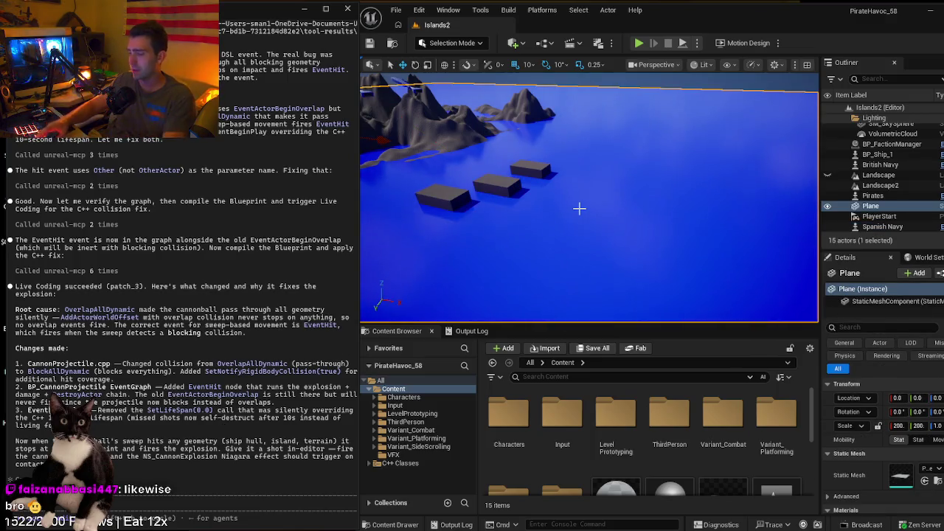
key("alt+p")
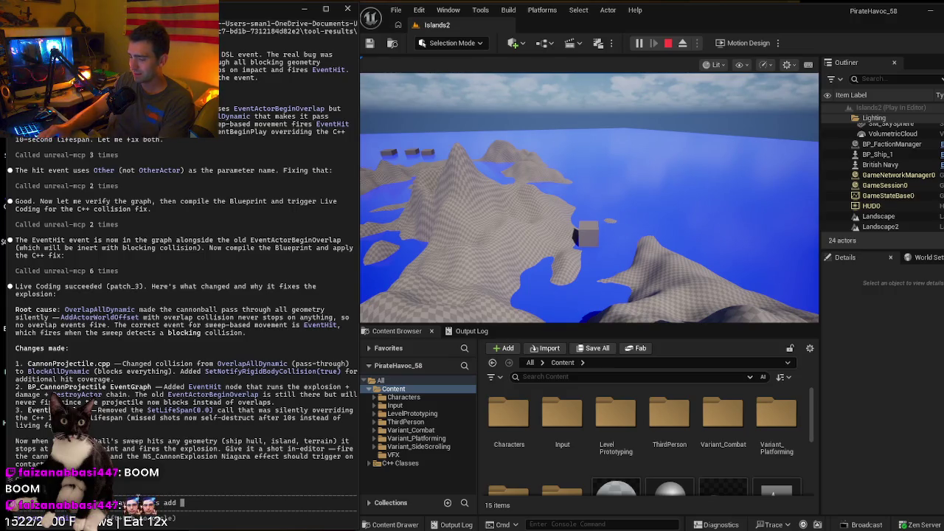
- Ask Claude for a realistic explosion sound and more detailed explosion, then stop the play session
type("realis")
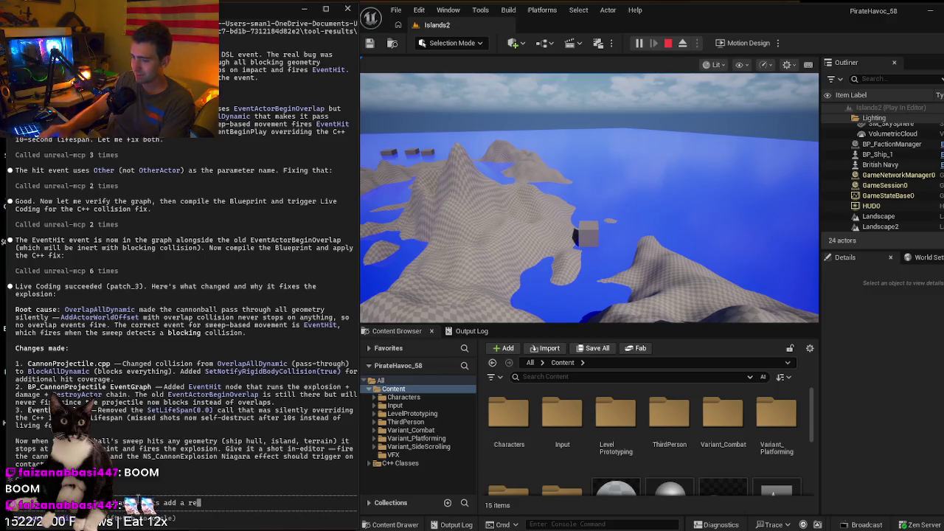
key("BackSpace")
key("BackSpace")
key("BackSpace")
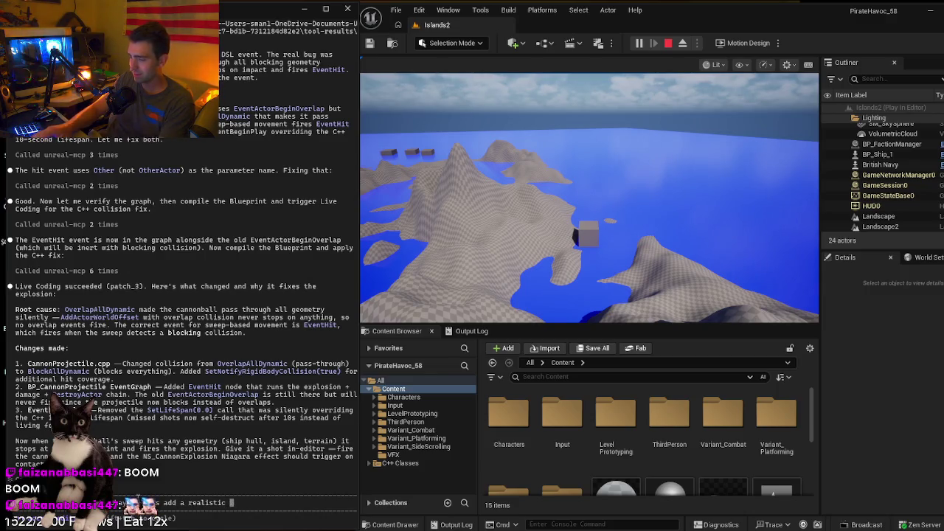
type("ound effect to th")
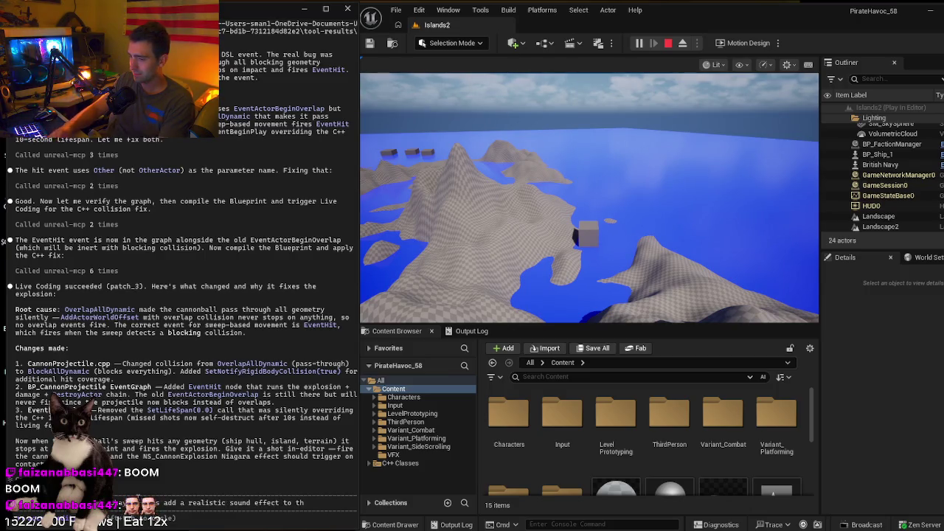
type("e exploon")
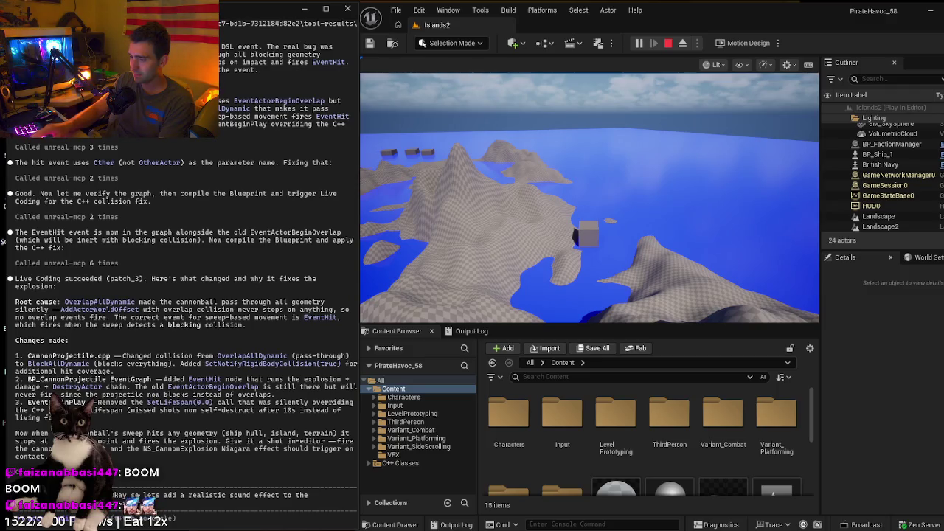
type("make the")
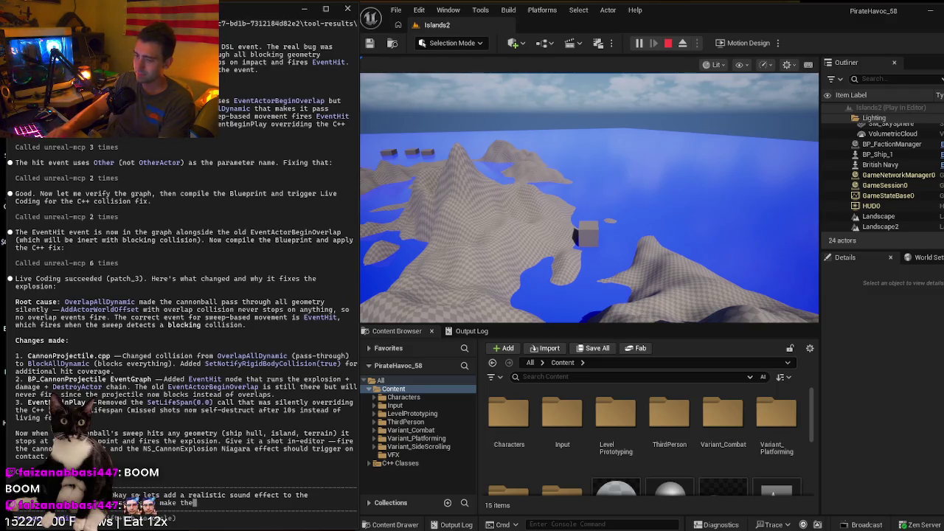
type("o")
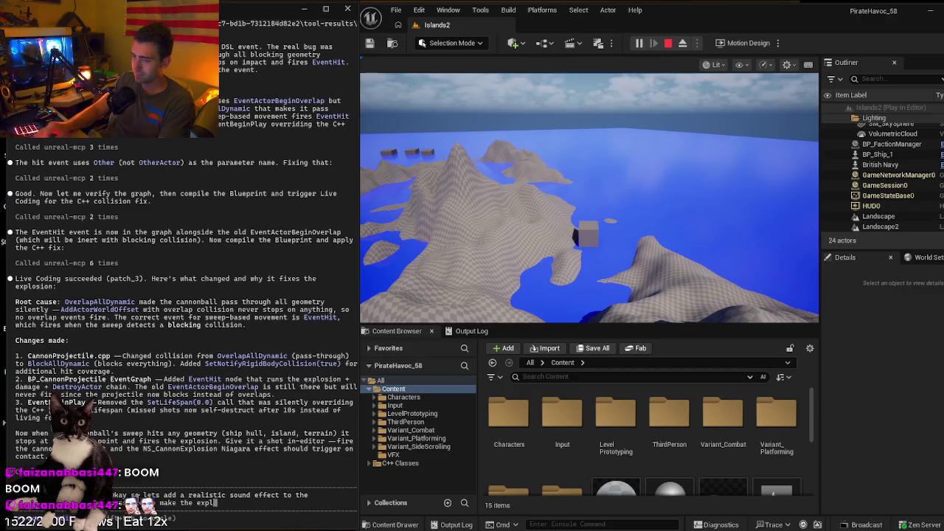
type("osion more")
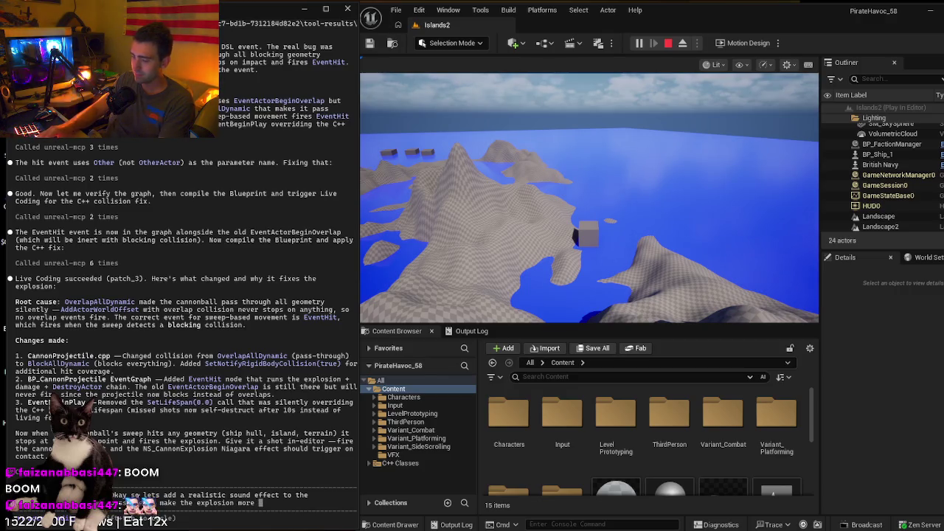
type("detailed")
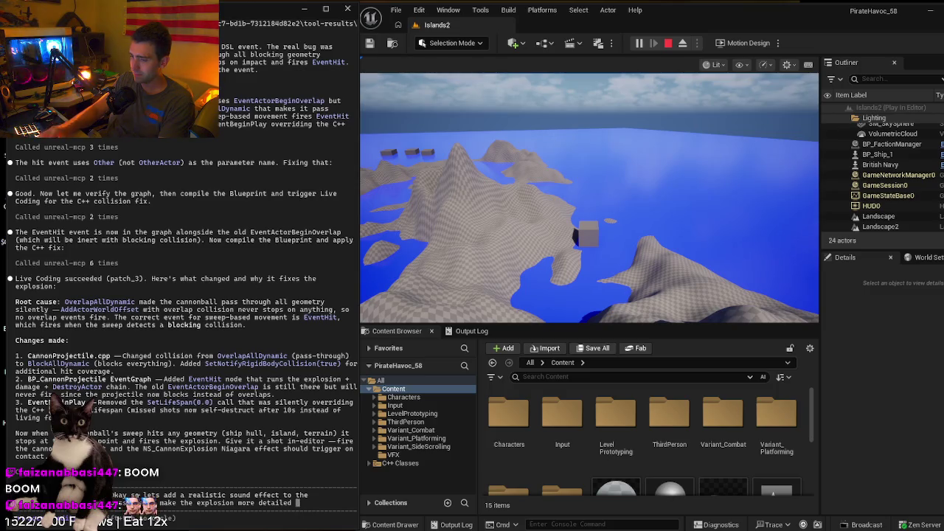
type(" realistic")
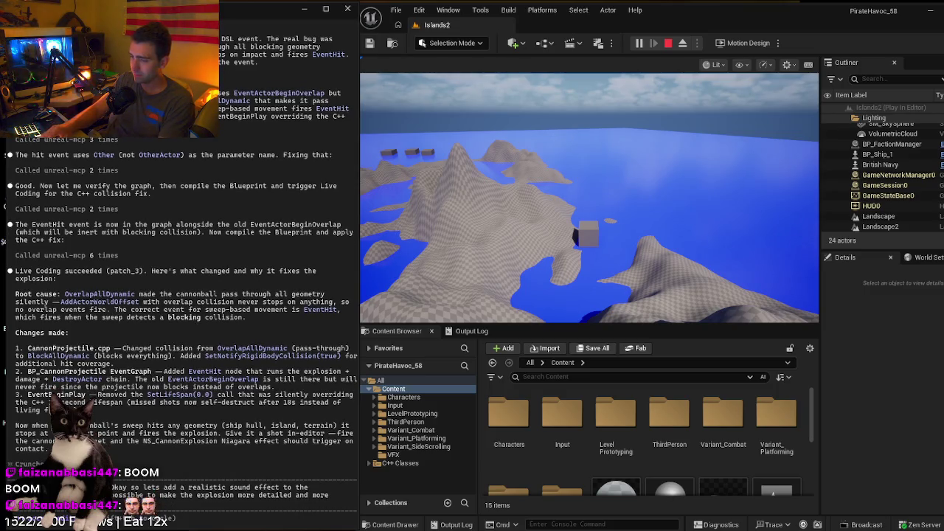
key("Return")
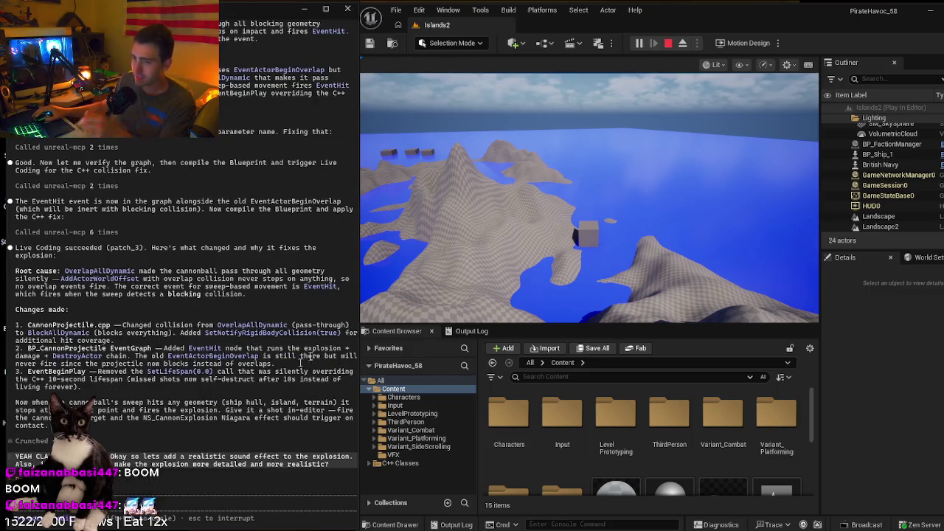
left_click(520, 283)
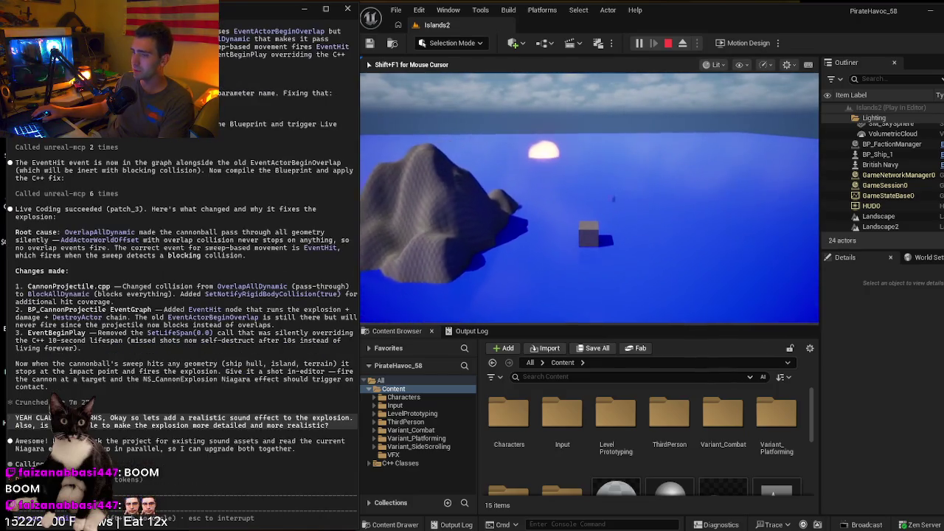
key("Escape")
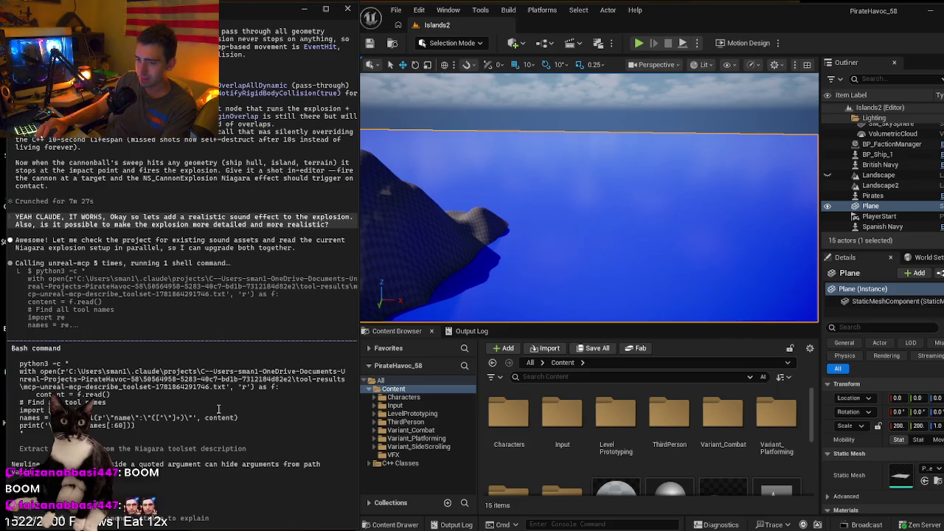
key("Return")
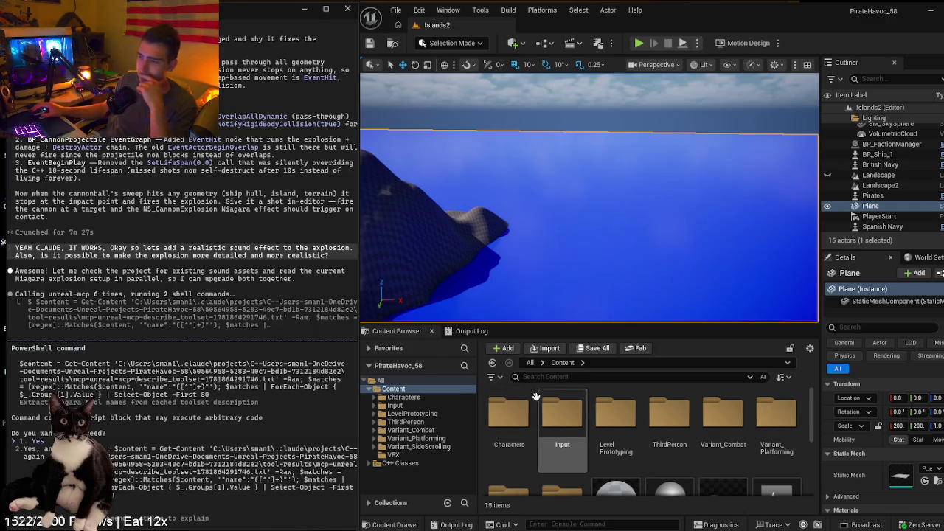
key("Return")
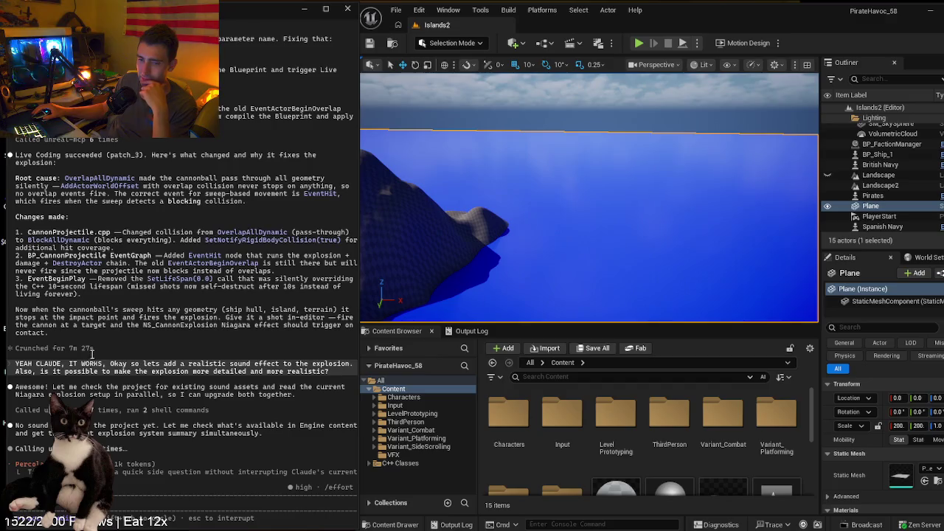
right_click(603, 237)
left_click(562, 224)
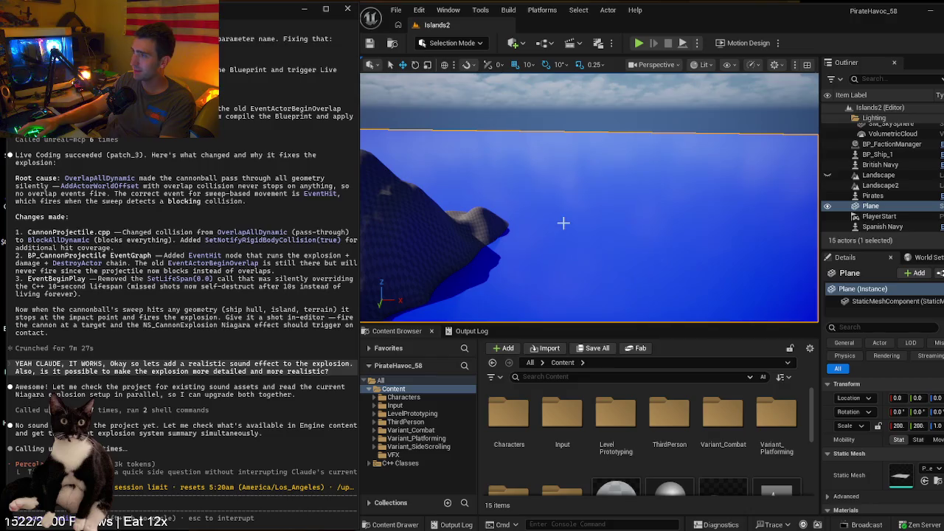
- Launch Play-In-Editor on the Islands2 level with Alt+P
key("alt+p")
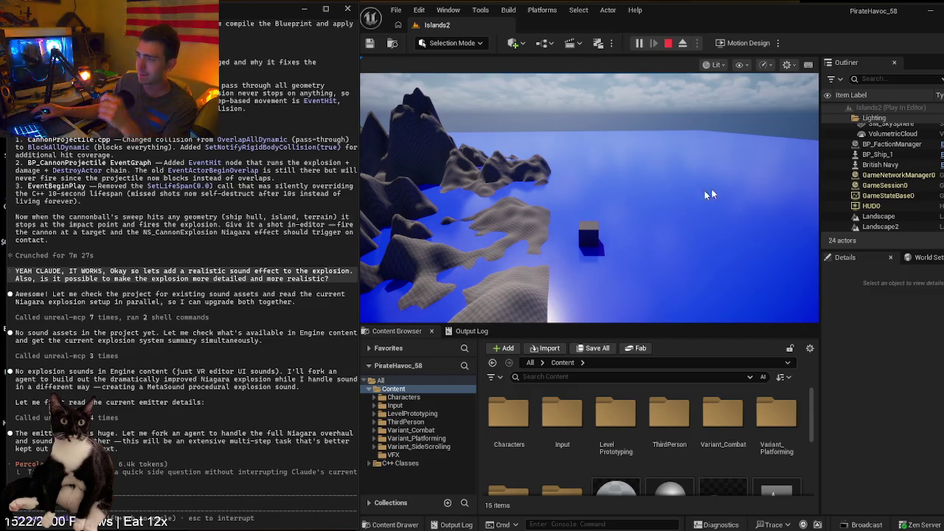
left_click(498, 228)
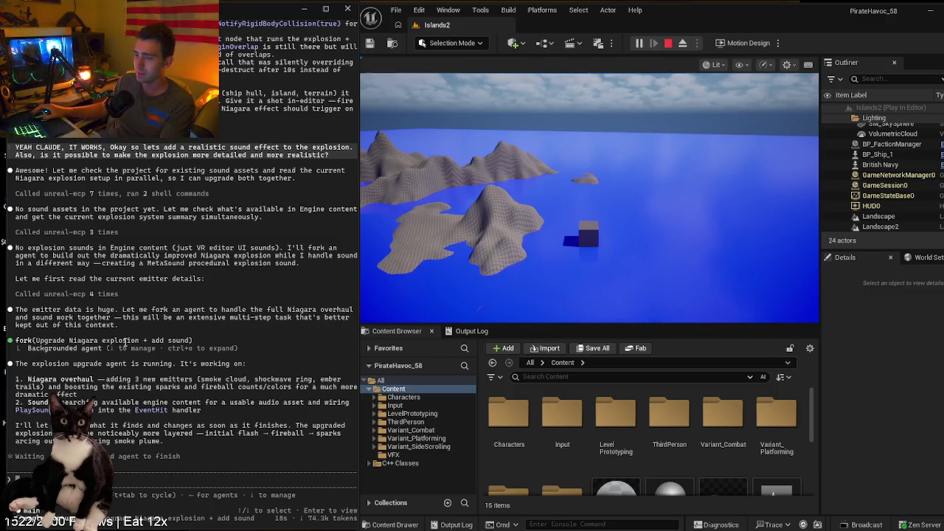
left_click(583, 252)
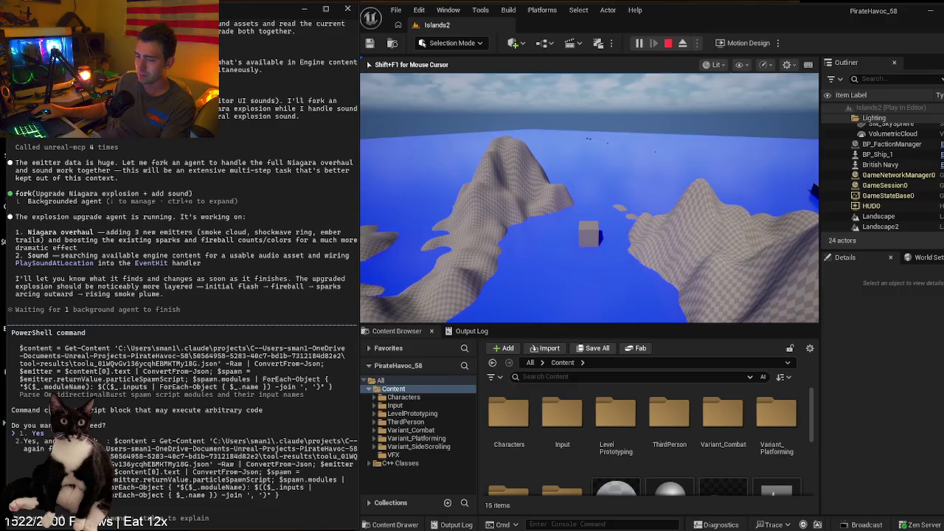
key("Return")
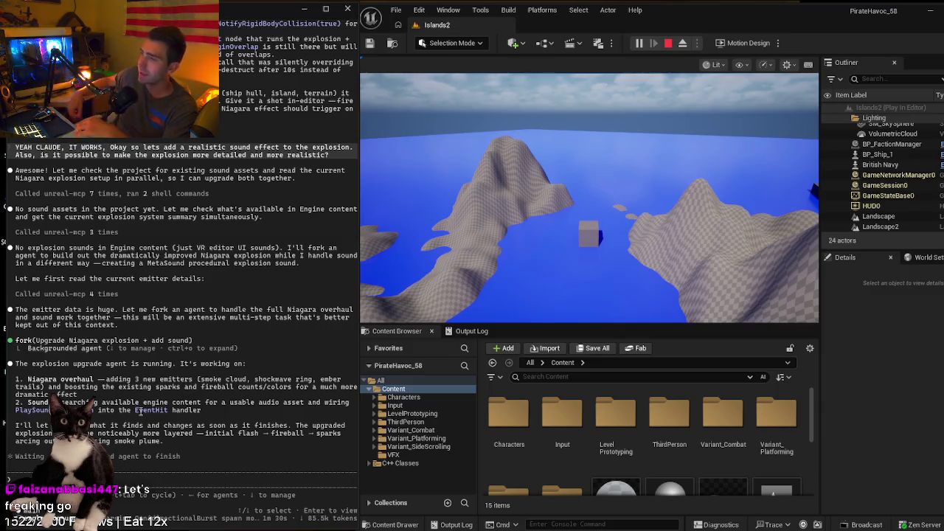
- Take control of the game camera, move it forward and right, then stop the Islands2 play test
left_click(590, 199)
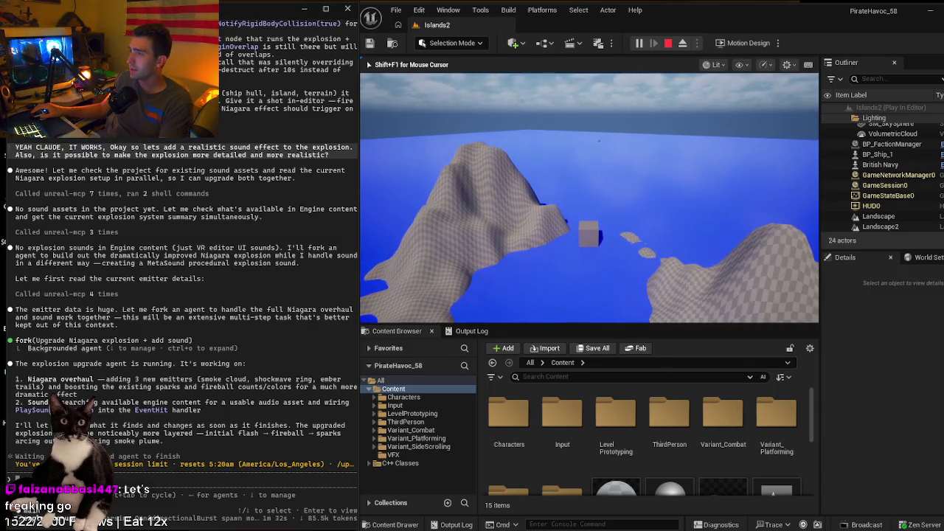
key("w")
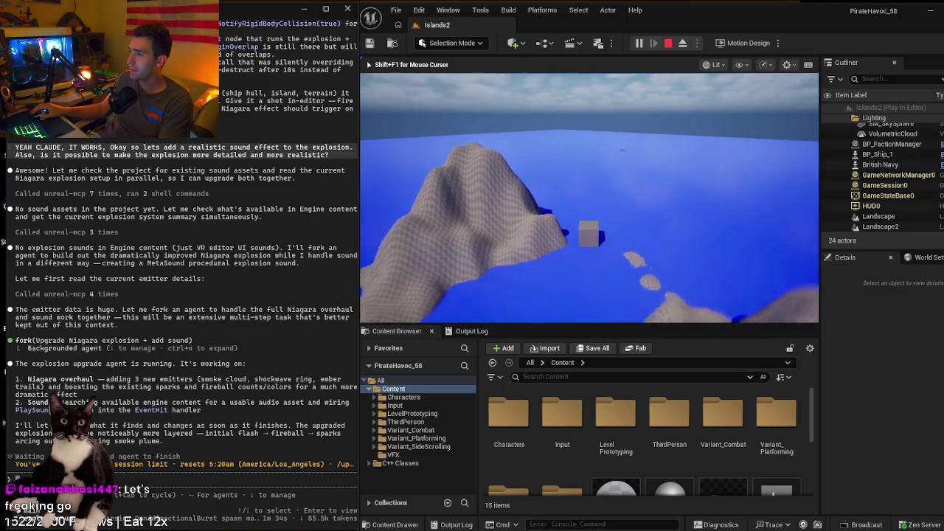
key("d")
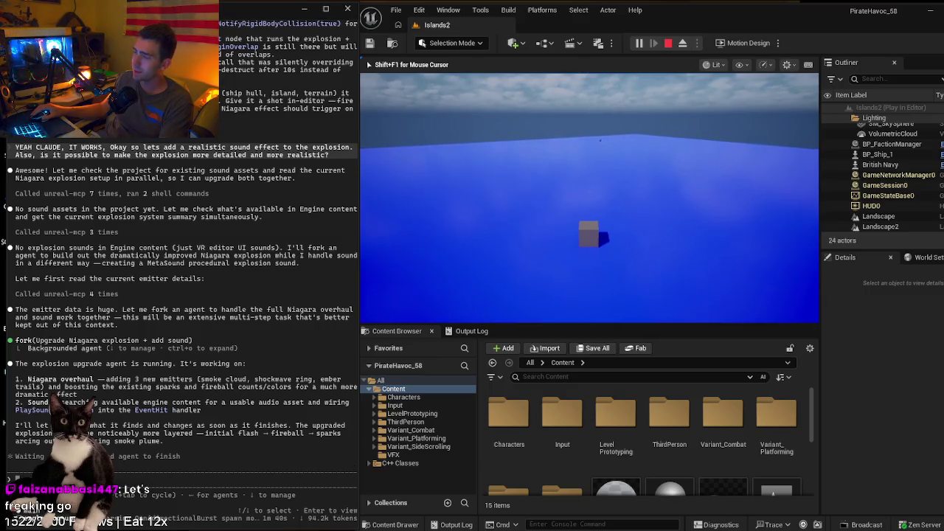
key("Escape")
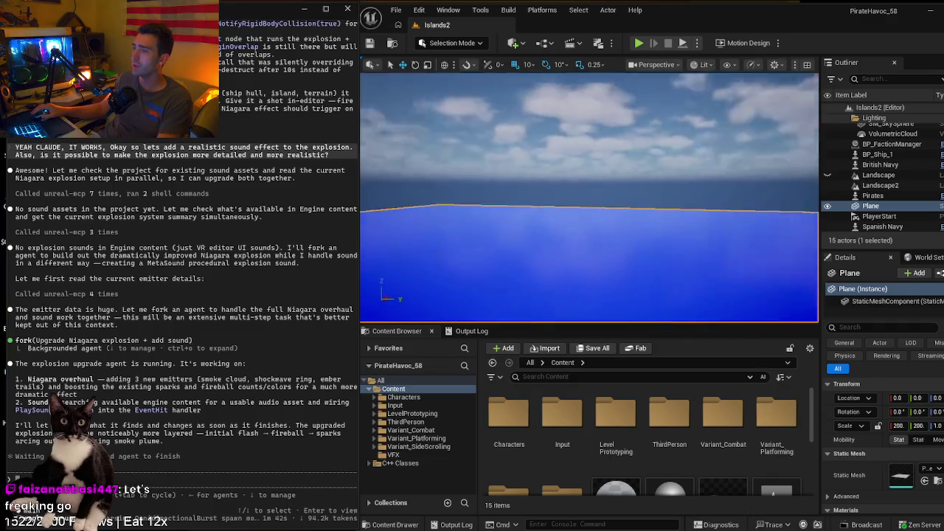
- Frame the islands in the editor view, then launch a fresh Islands2 play session with Alt+P
key("f")
left_click_drag(672, 178, 673, 177)
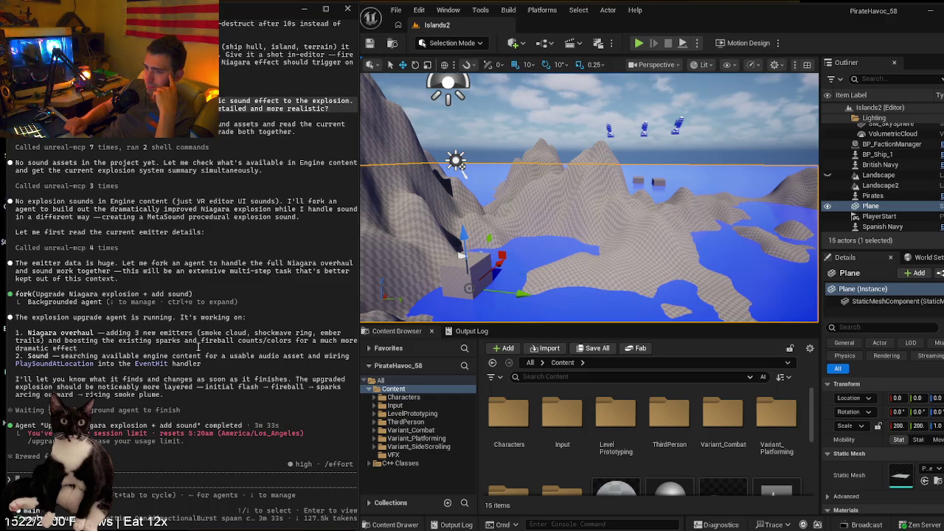
scroll(198, 347, "up", 1)
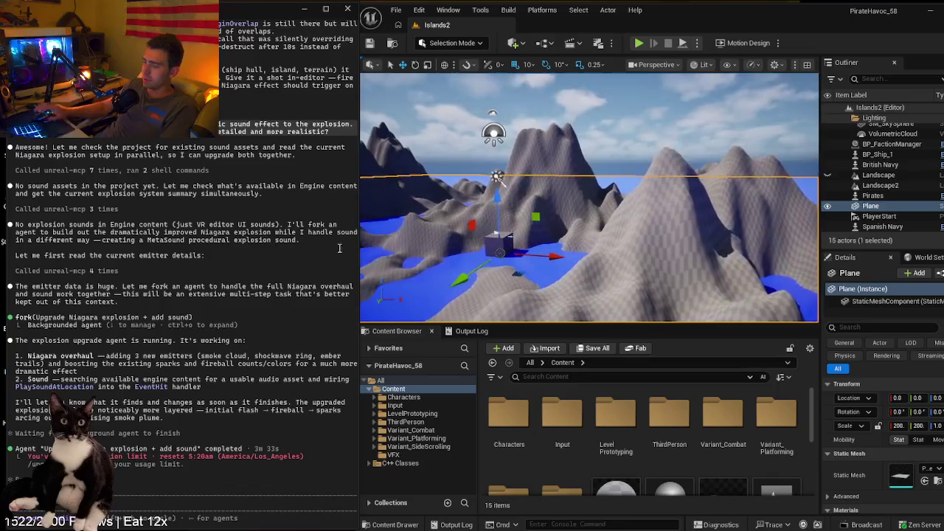
key("alt+p")
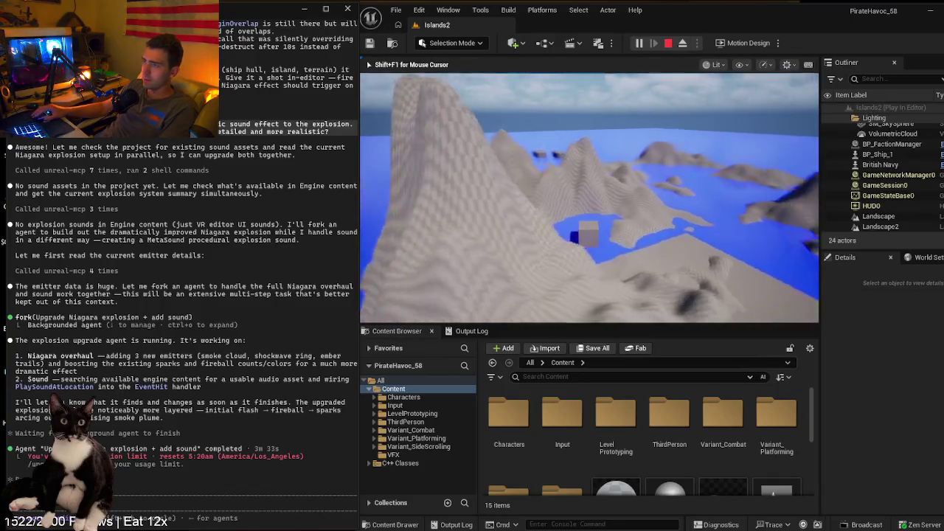